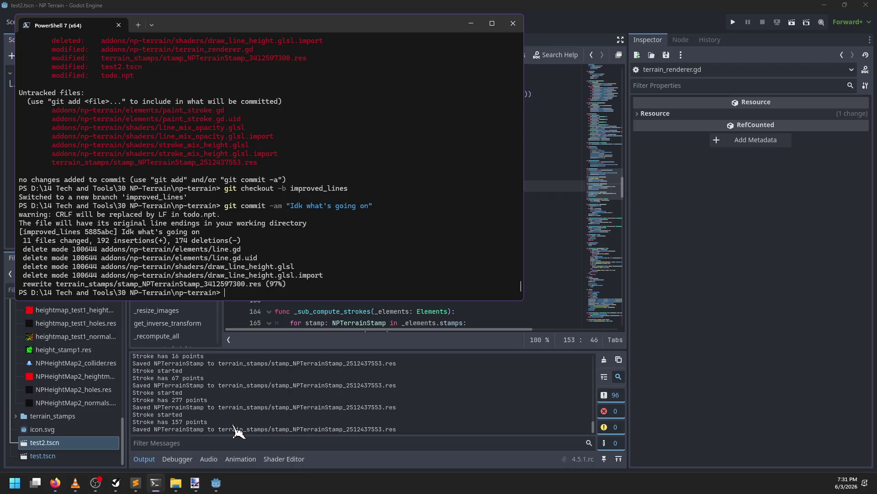
# - Run git diff master for addons\np-terrain\terrain_renderer.gd using Tab path completion
pyautogui.write('git diff ')
pyautogui.write('-')
pyautogui.press('BackSpace')
pyautogui.write('master -- .\\addons\\np')
pyautogui.press('Tab')
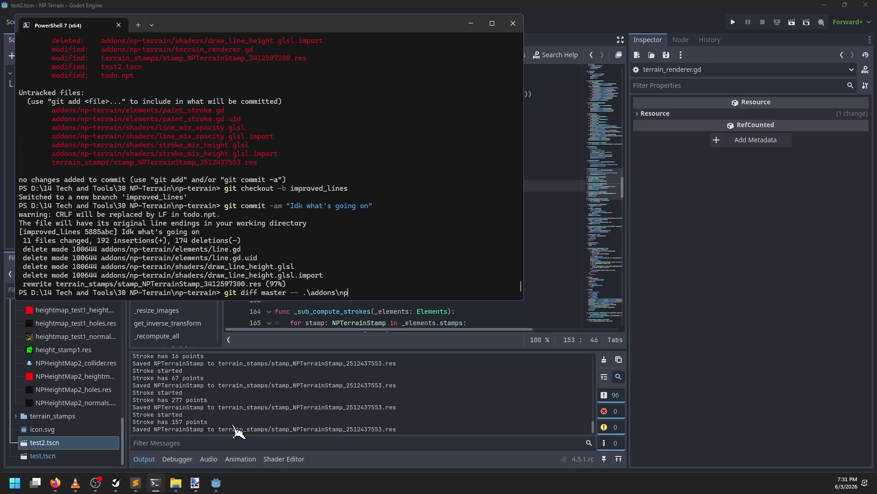
pyautogui.press('Tab')
pyautogui.write('r')
pyautogui.press('Tab')
pyautogui.press('Return')
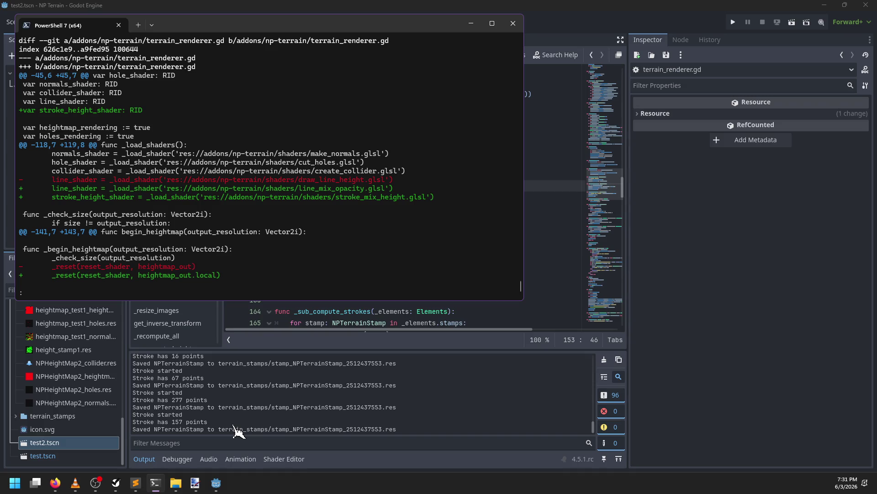
# - Page the diff past begin_holes, render_hole and create_stroke_buffers to the start_stroke changes
pyautogui.press('Down')
pyautogui.press('Down')
pyautogui.press('Down')
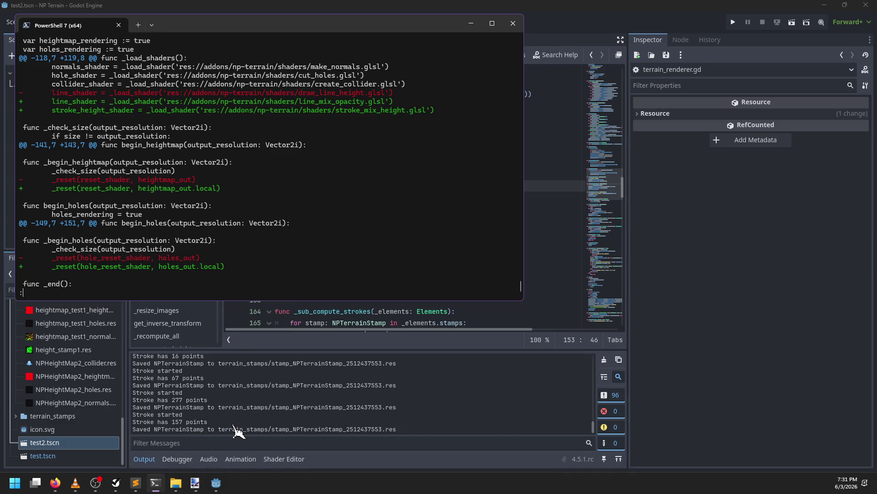
pyautogui.press('Down')
pyautogui.press('Down')
pyautogui.press('Down')
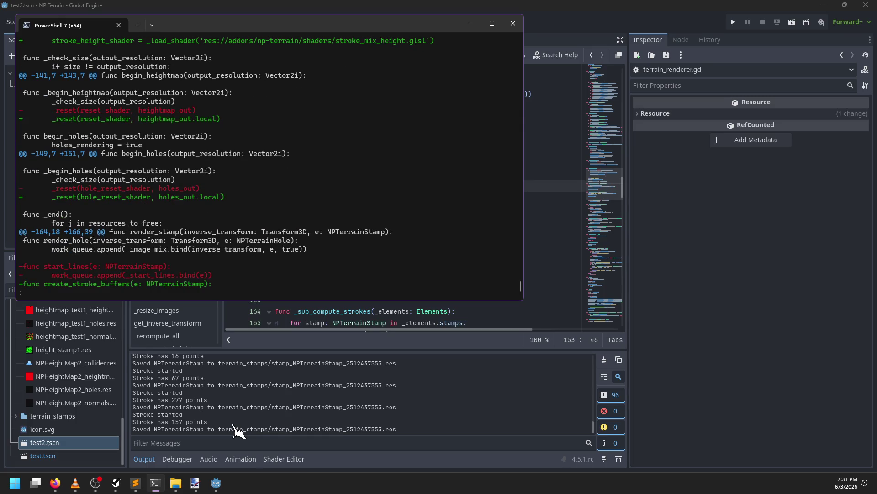
pyautogui.press('Down')
pyautogui.press('Down')
pyautogui.press('Down')
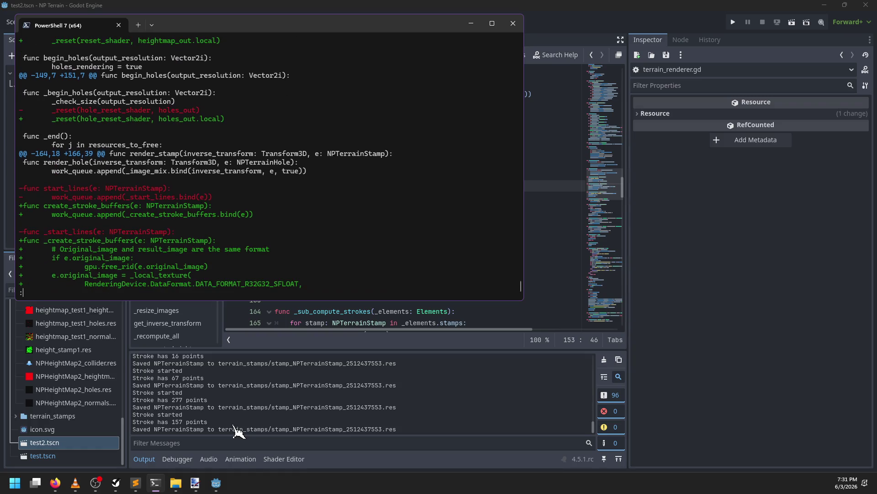
pyautogui.press('space')
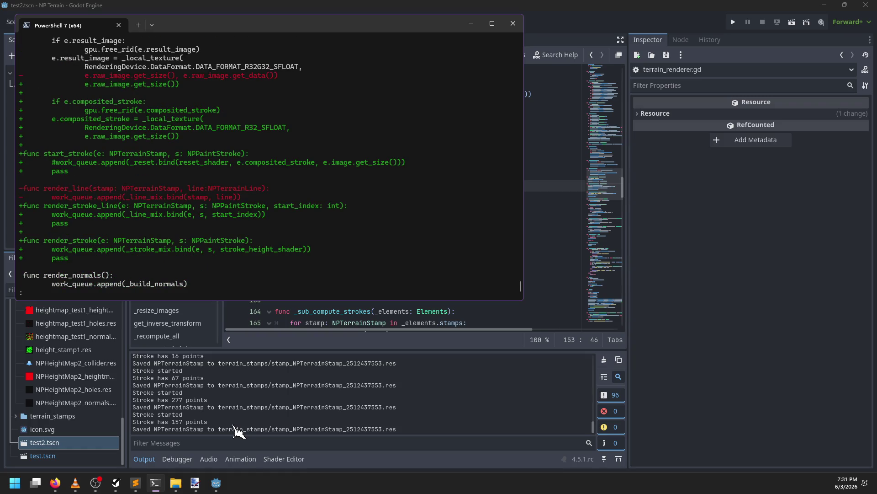
# - Maximize the terminal and read the rest of the diff through _reset, render_stroke_line and render_stroke
pyautogui.doubleClick(274, 22)
pyautogui.press('Down')
pyautogui.press('Down')
pyautogui.press('Down')
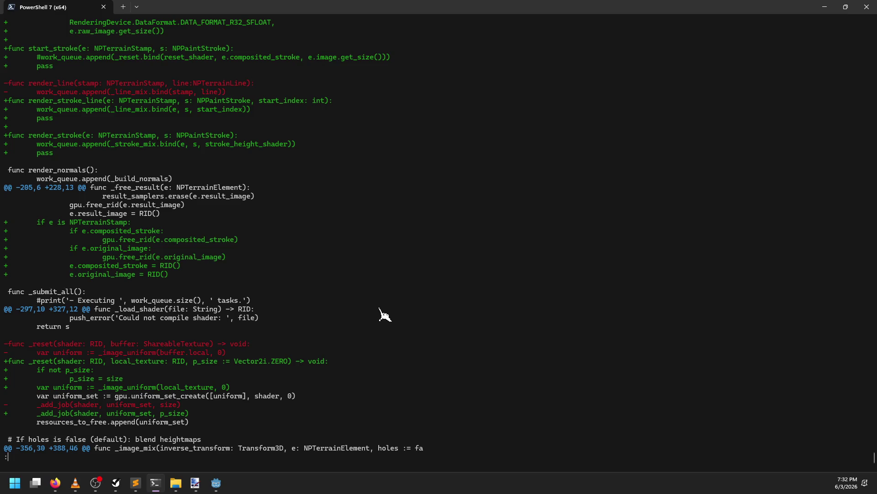
pyautogui.scroll(20, 383, 315)
pyautogui.press('Down')
pyautogui.press('Down')
pyautogui.press('Down')
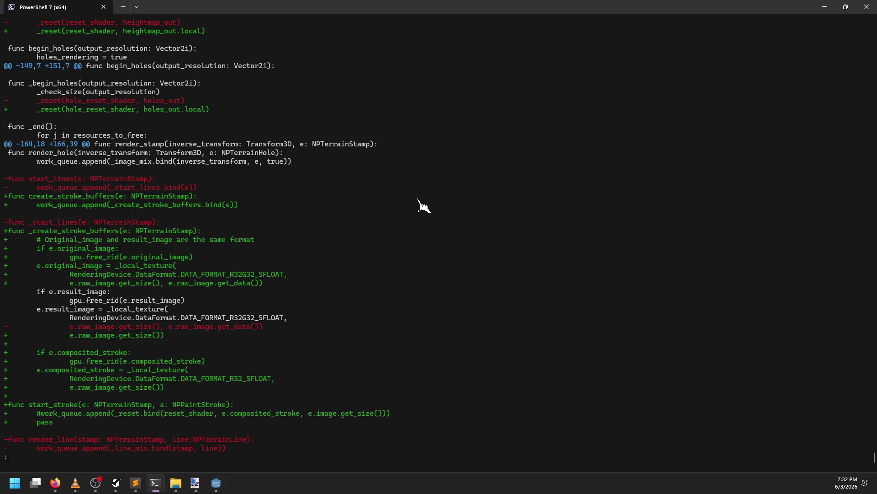
pyautogui.press('Down')
pyautogui.press('Down')
pyautogui.press('Down')
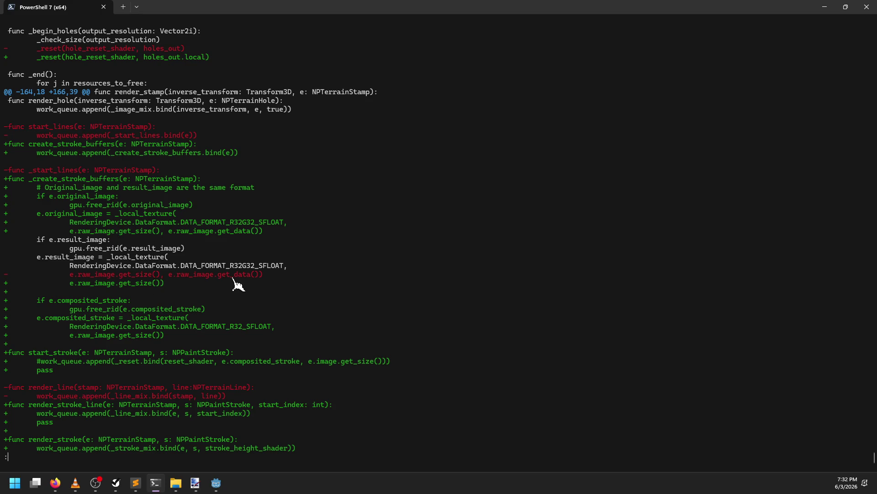
pyautogui.press('Down')
pyautogui.press('Down')
pyautogui.press('Down')
pyautogui.press('Down')
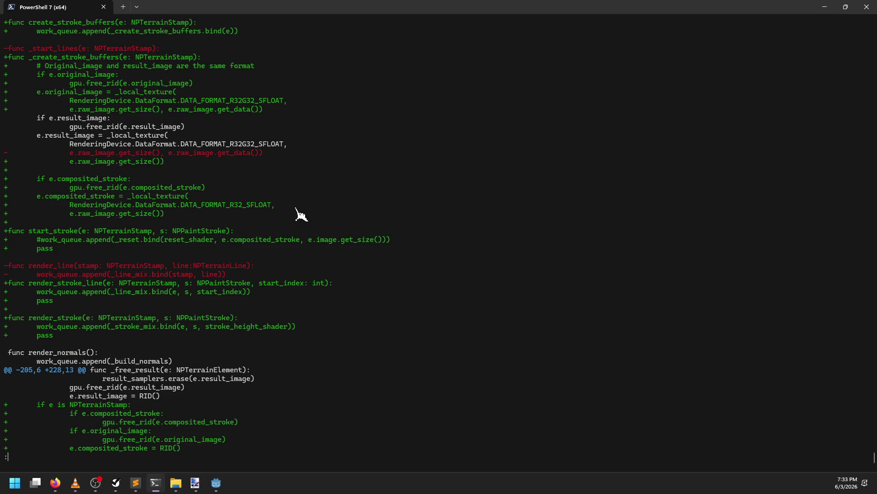
pyautogui.scroll(-4, 300, 214)
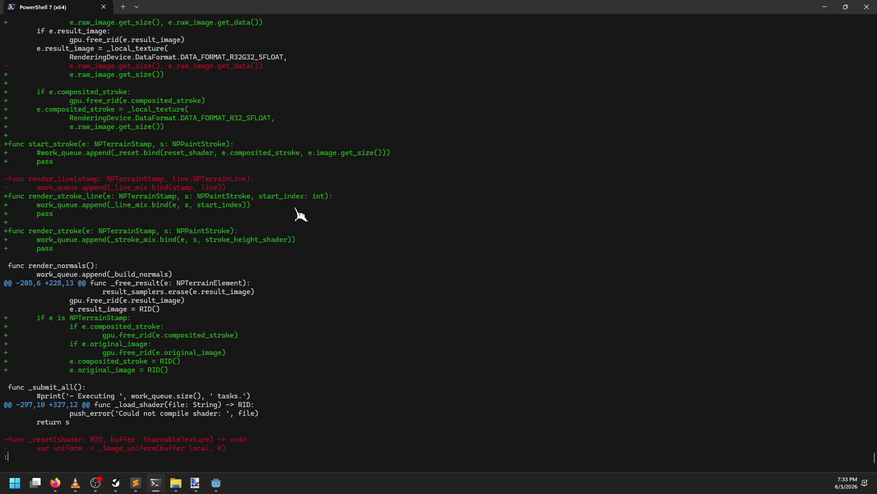
pyautogui.hotkey('alt', 'Tab')
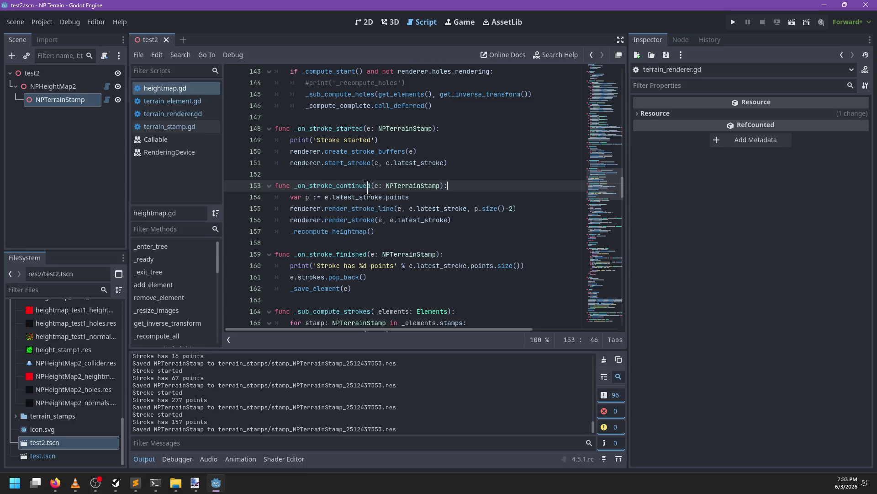
# - Open the terrain_renderer.gd script in the editor
pyautogui.hotkey('ctrl', 'f')
pyautogui.write('_save')
pyautogui.press('Escape')
pyautogui.click(175, 105)
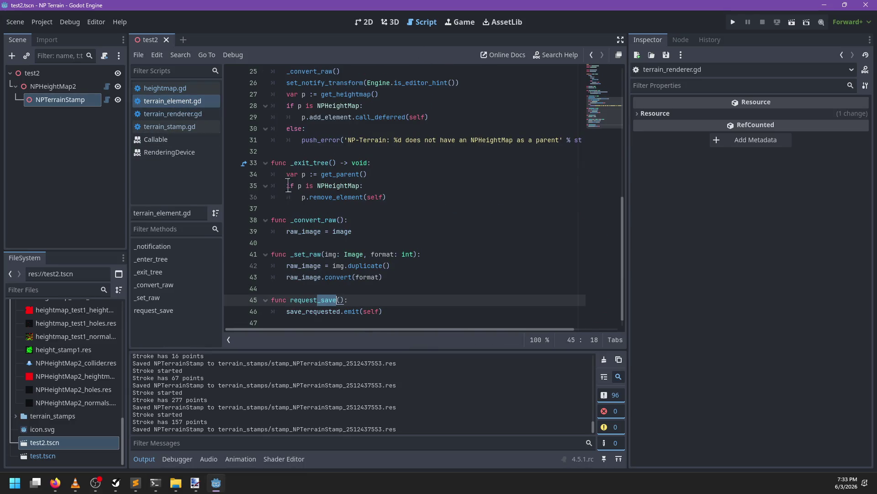
pyautogui.click(173, 114)
pyautogui.scroll(-4, 340, 235)
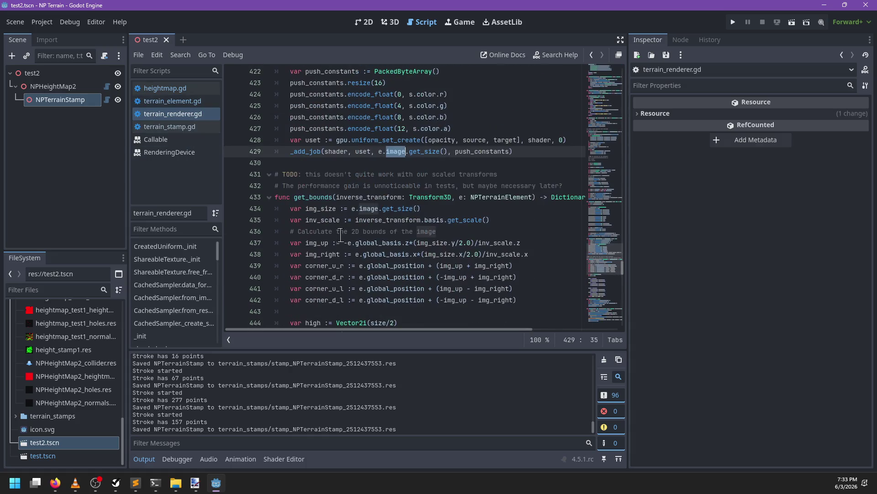
# - Uncomment the _reset call in start_stroke and save the script
pyautogui.hotkey('ctrl', 'f')
pyautogui.write('st')
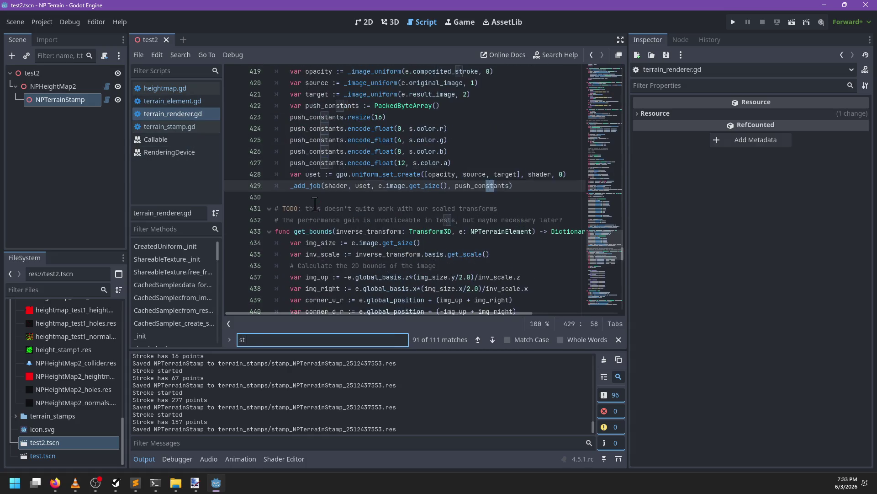
pyautogui.write('art_stro')
pyautogui.press('Escape')
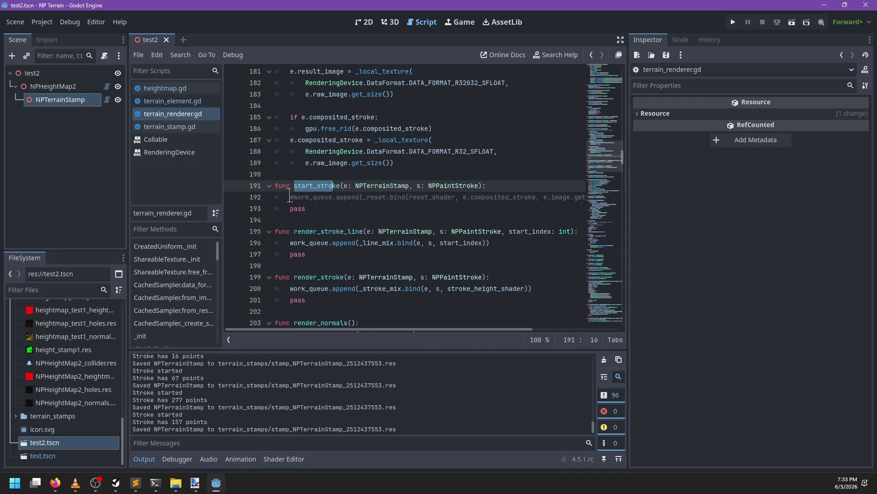
pyautogui.click(290, 197)
pyautogui.press('Delete')
pyautogui.hotkey('ctrl', 's')
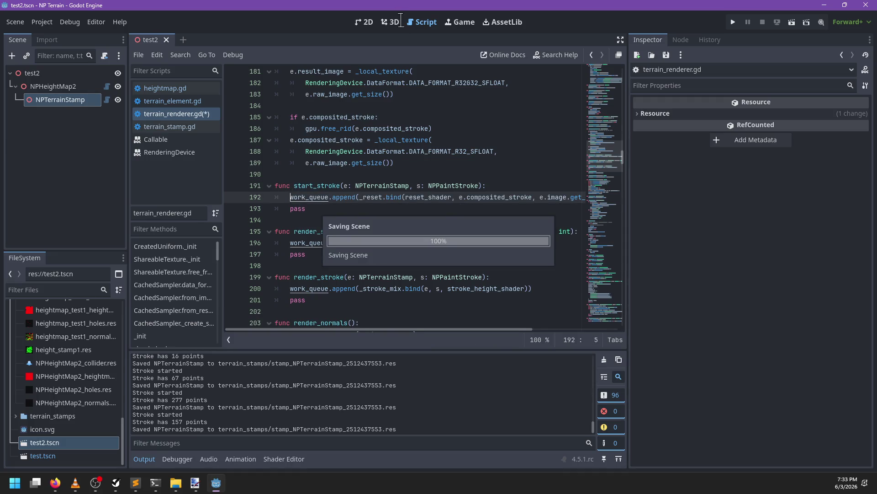
# - Paint two test strokes on the terrain in the 3D view, which log rendering errors
pyautogui.click(394, 23)
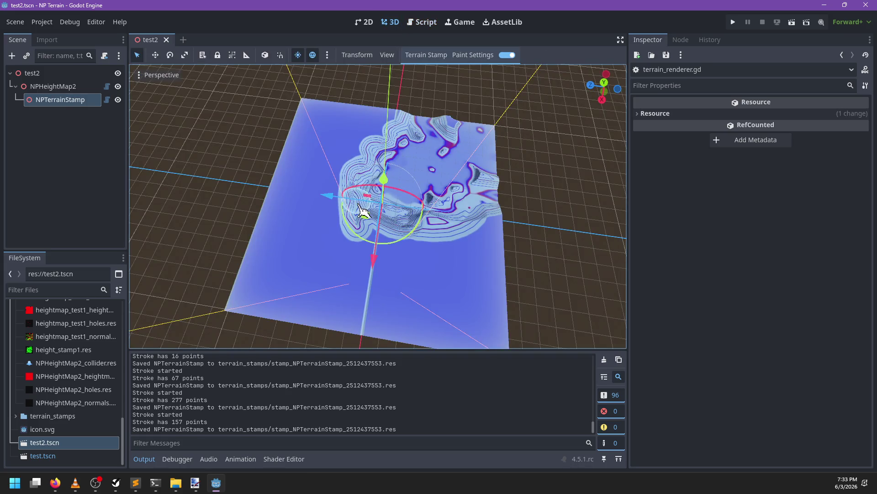
pyautogui.click(307, 256)
pyautogui.moveTo(383, 207)
pyautogui.mouseDown()
pyautogui.moveTo(318, 229)
pyautogui.moveTo(361, 281)
pyautogui.moveTo(347, 256)
pyautogui.mouseUp()
pyautogui.moveTo(425, 258); pyautogui.dragTo(411, 270)
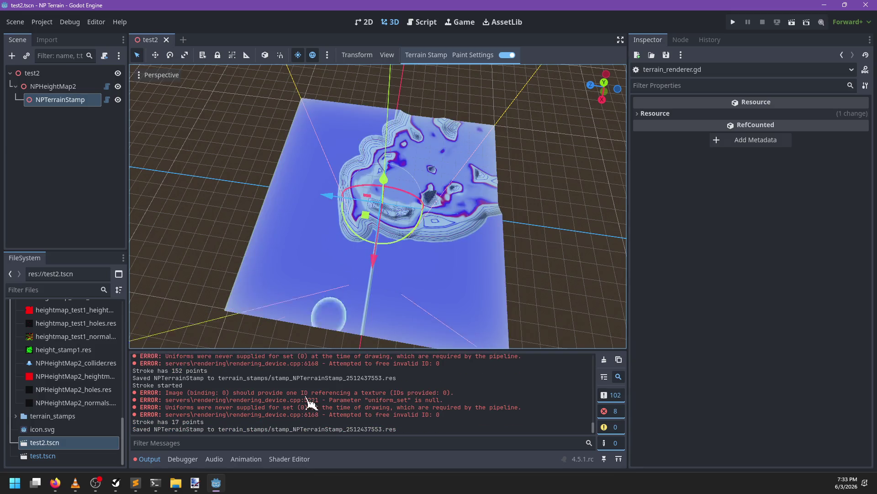
pyautogui.click(423, 22)
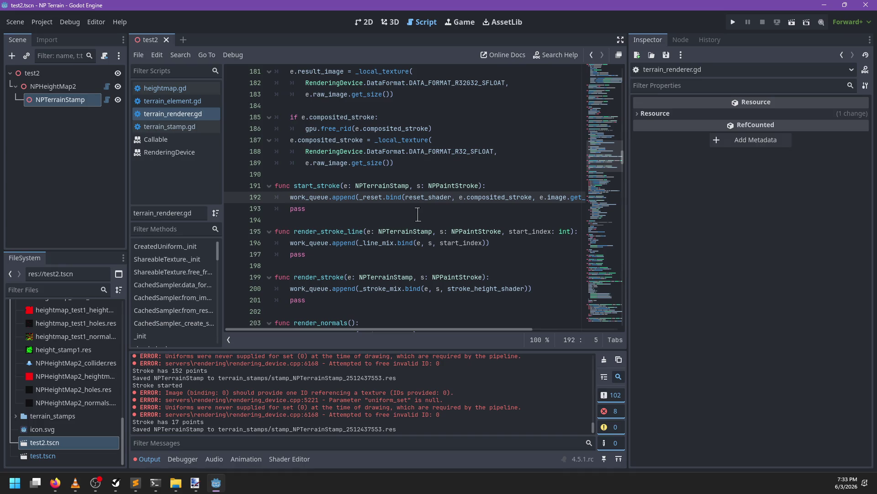
# - Jump to the _reset function definition in terrain_renderer.gd
pyautogui.hscroll(3, 417, 214)
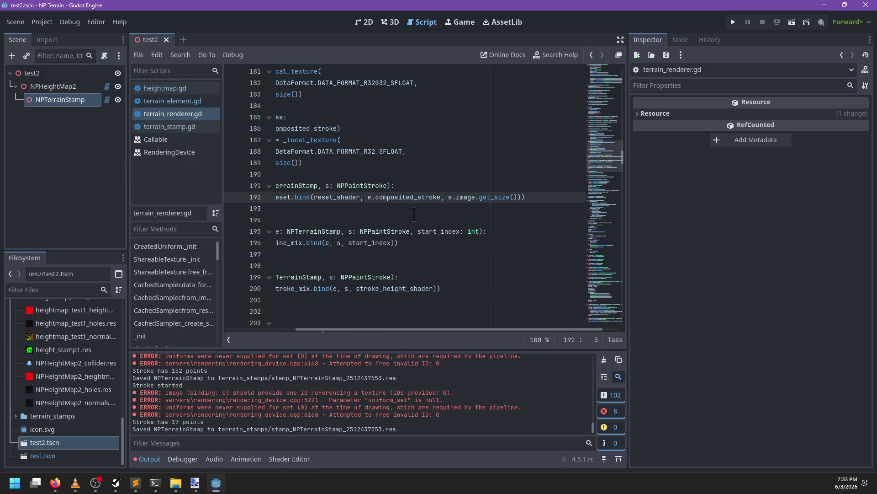
pyautogui.hscroll(-3, 414, 214)
pyautogui.scroll(2, 412, 215)
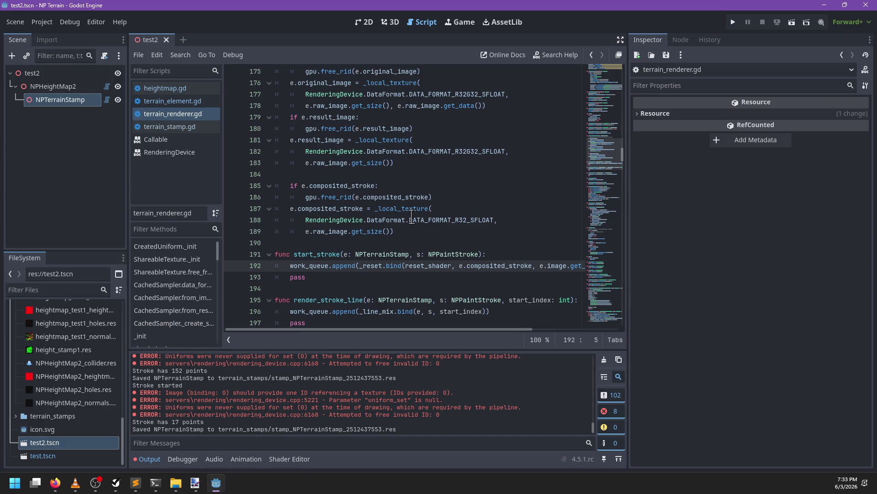
pyautogui.keyDown('ctrl'); pyautogui.click(375, 270); pyautogui.keyUp('ctrl')
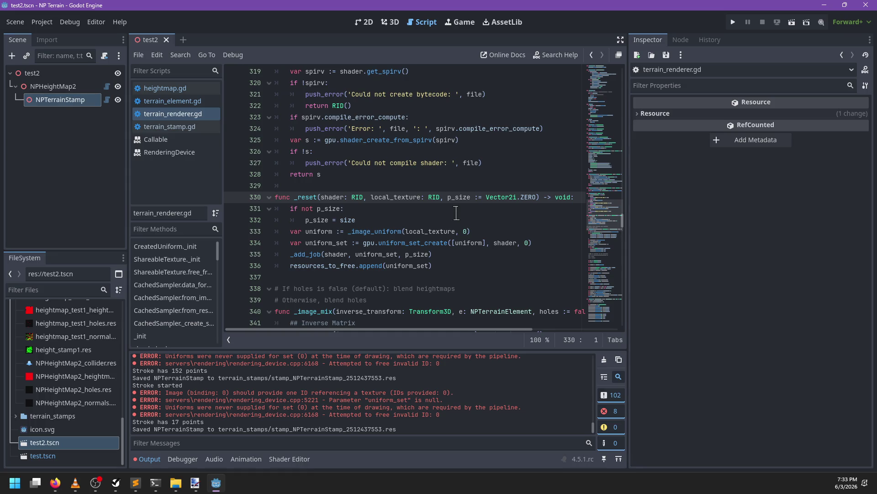
# - Search terrain_renderer.gd for stroke-end code, trying on_s, stroke_en, end_st and finis
pyautogui.hotkey('ctrl', 'f')
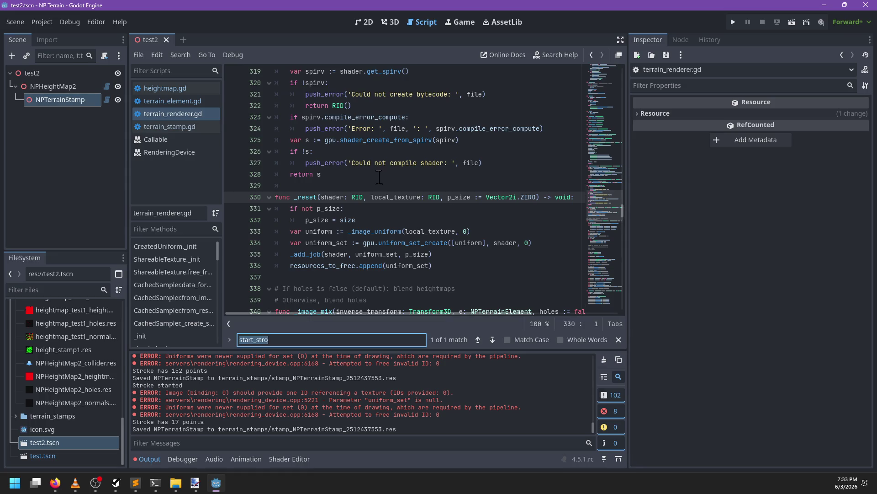
pyautogui.write('on_s')
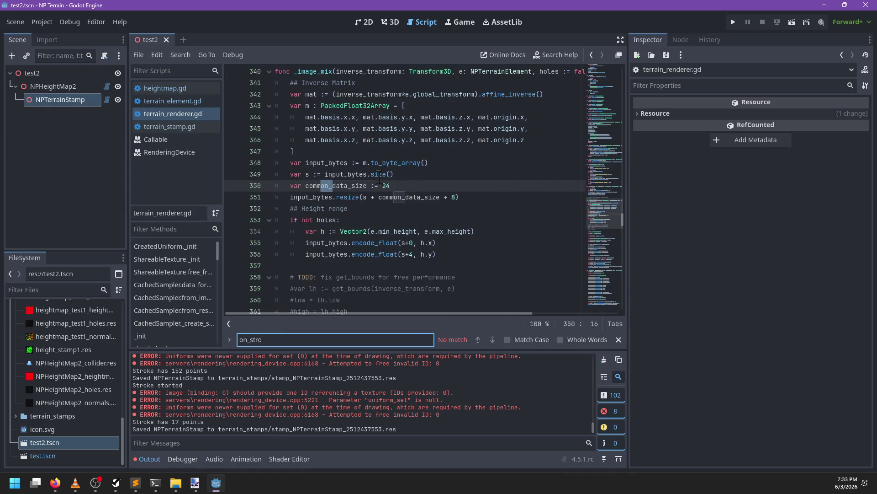
pyautogui.hotkey('ctrl', 'a')
pyautogui.write('stroke_en')
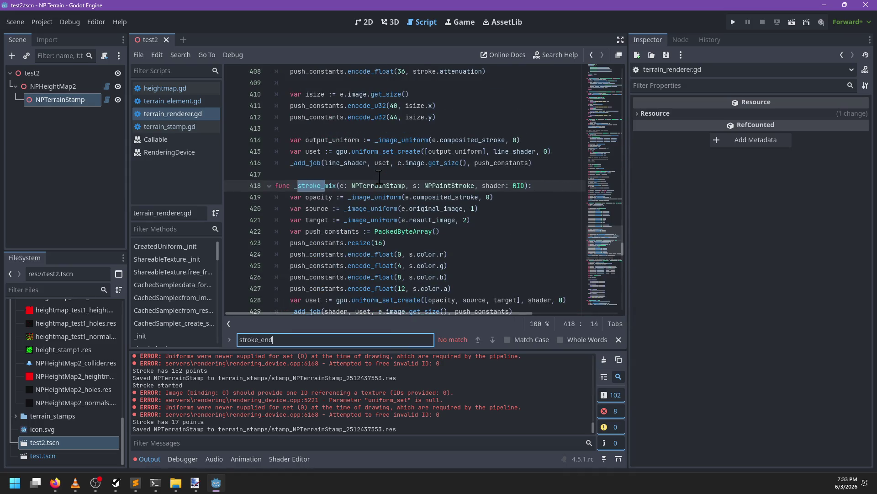
pyautogui.hotkey('ctrl', 'a')
pyautogui.write('end_st')
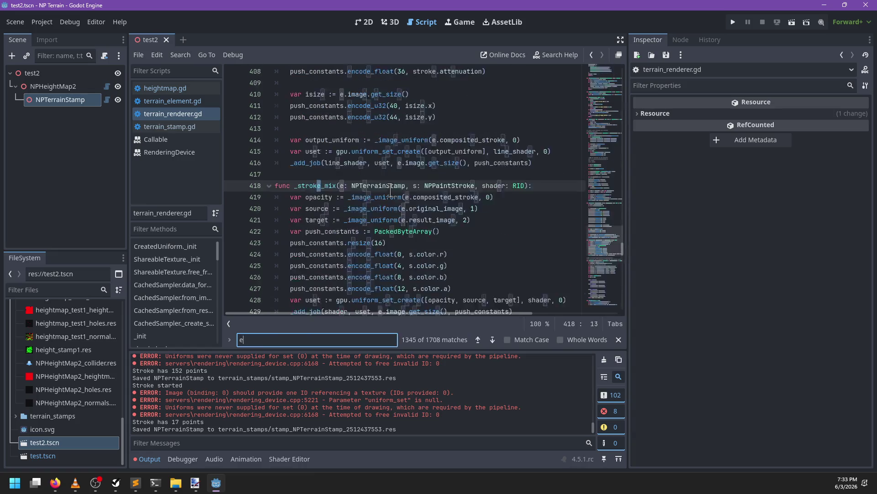
pyautogui.hotkey('ctrl', 'a')
pyautogui.write('finis')
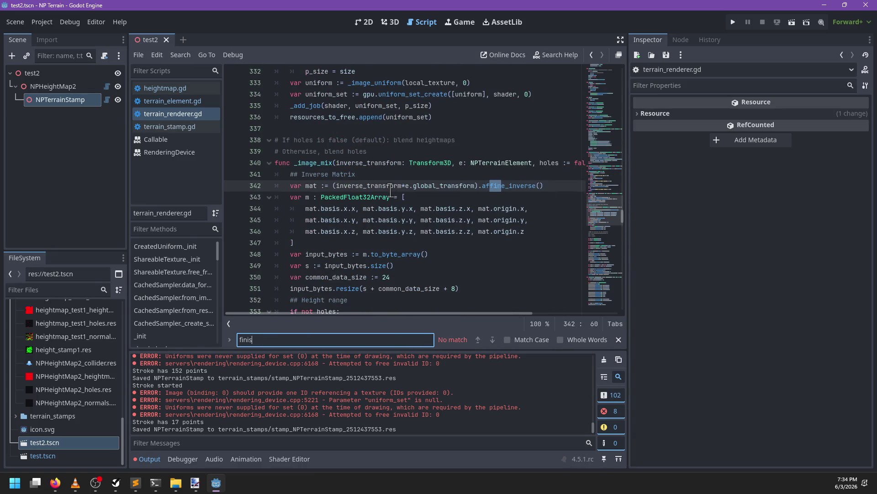
pyautogui.hotkey('ctrl', 'a')
pyautogui.write('complet_s')
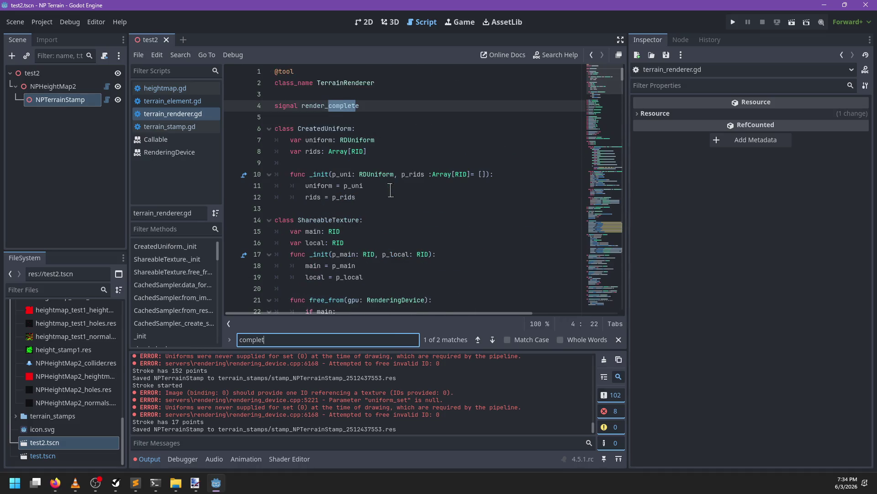
# - Search for 'complete' to find where render_complete is declared
pyautogui.press('Escape')
pyautogui.scroll(-6, 391, 191)
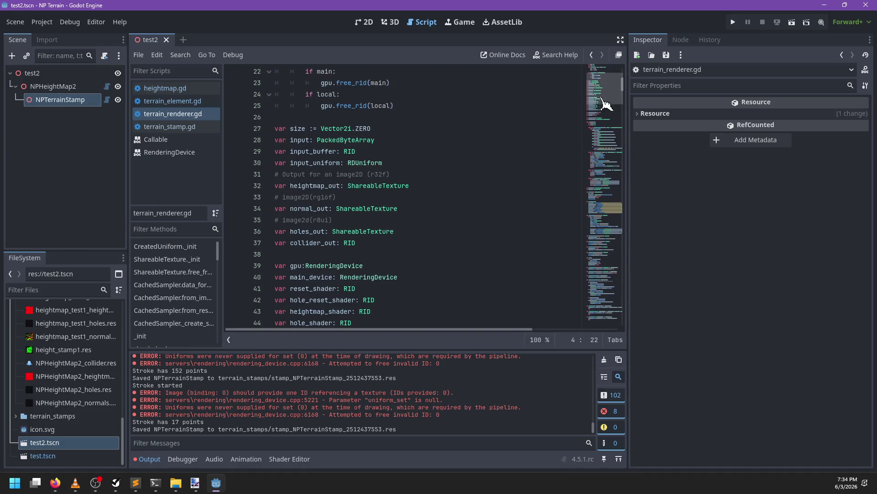
pyautogui.moveTo(612, 160); pyautogui.dragTo(612, 313)
pyautogui.hotkey('ctrl', 'f')
pyautogui.write('complete_')
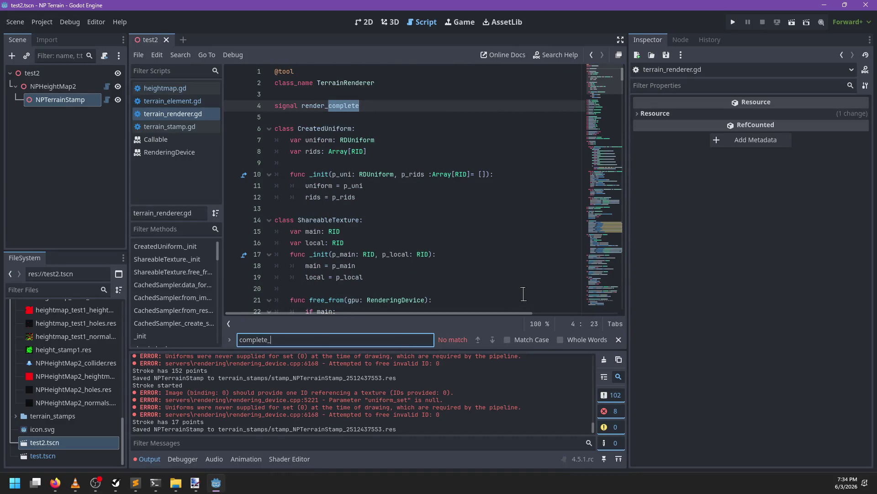
pyautogui.press('Escape')
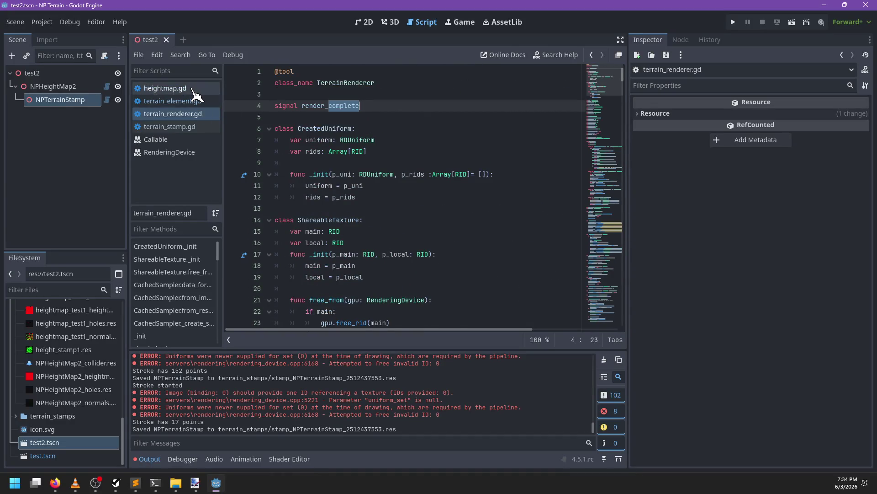
# - Open heightmap.gd and jump to the _recompute_heightmap definition from its line 157 call
pyautogui.click(193, 92)
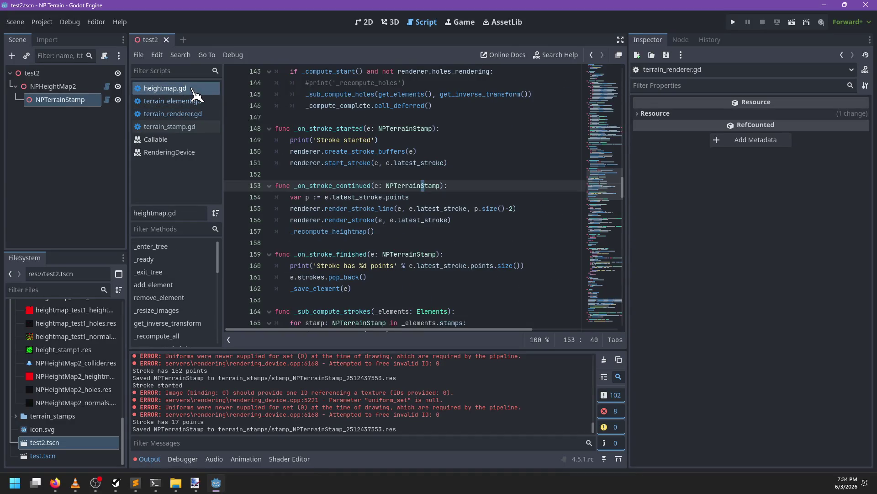
pyautogui.click(391, 236)
pyautogui.keyDown('ctrl'); pyautogui.click(329, 231); pyautogui.keyUp('ctrl')
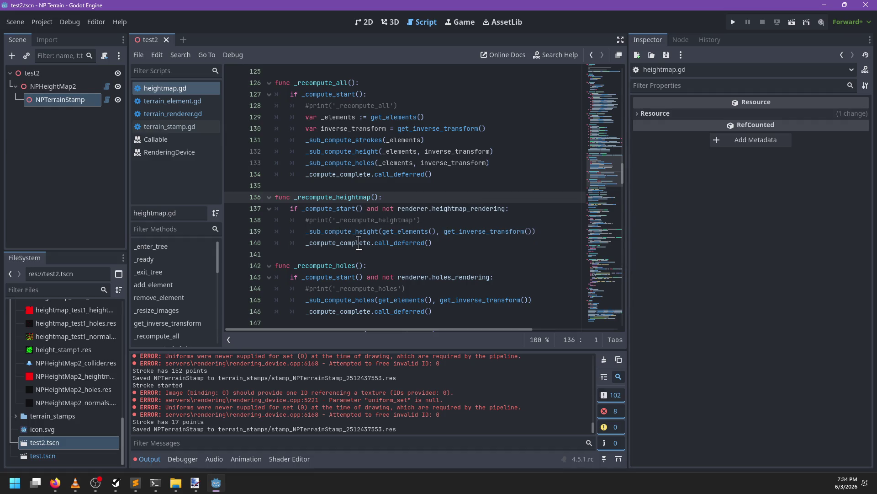
# - Paint a 473-point stroke across the terrain from a low angle, then orbit to view the raised result
pyautogui.click(390, 22)
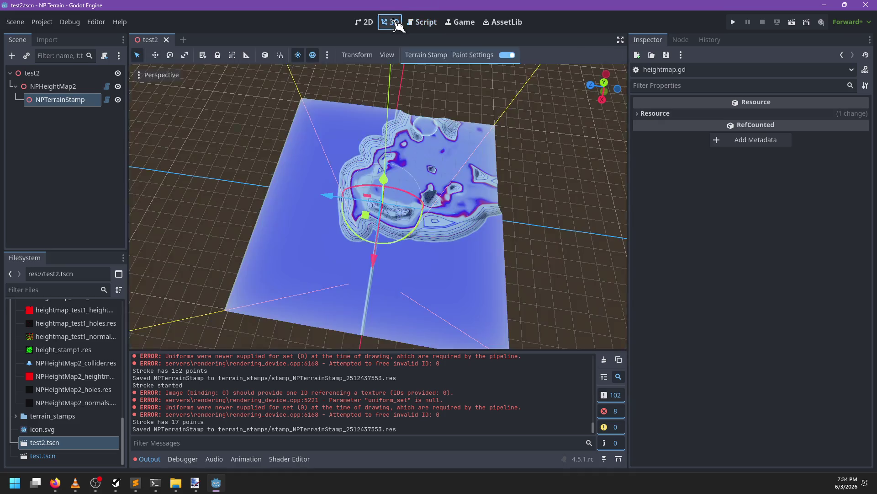
pyautogui.scroll(-5, 330, 193)
pyautogui.moveTo(431, 255)
pyautogui.mouseDown()
pyautogui.moveTo(369, 215)
pyautogui.moveTo(327, 205)
pyautogui.moveTo(333, 212)
pyautogui.mouseUp()
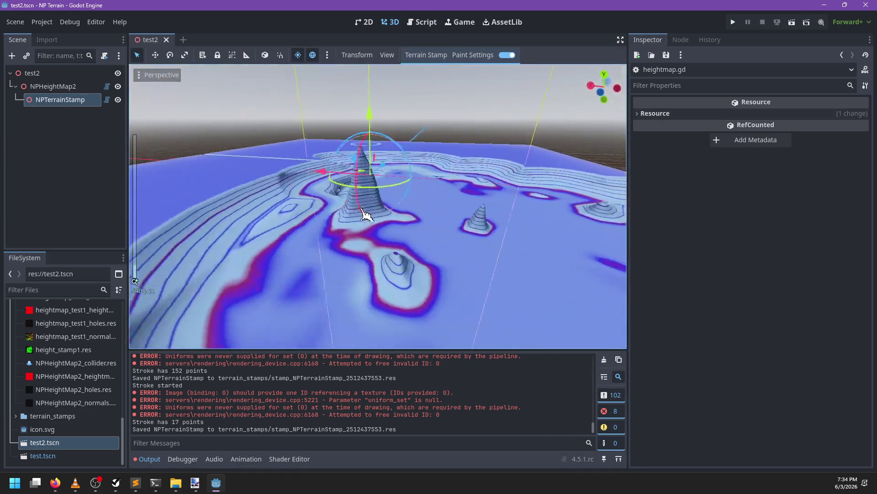
pyautogui.scroll(-5, 334, 211)
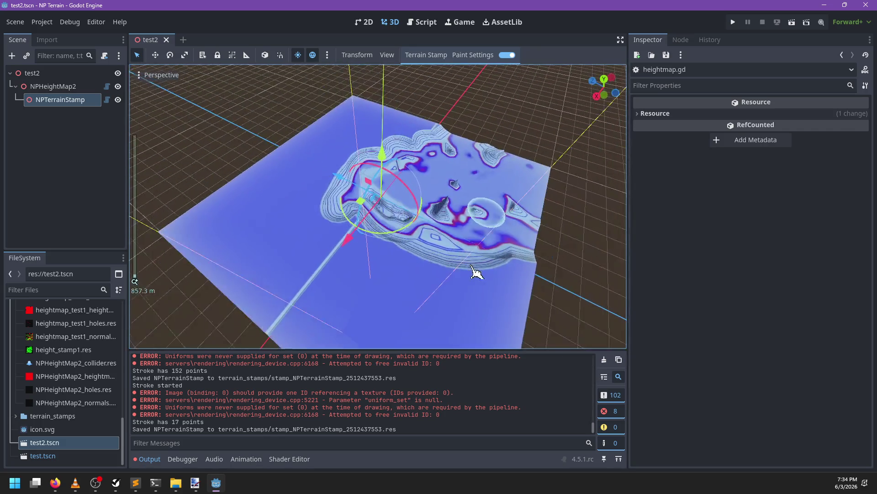
pyautogui.click(351, 260)
pyautogui.moveTo(351, 260)
pyautogui.mouseDown()
pyautogui.moveTo(279, 288)
pyautogui.moveTo(297, 276)
pyautogui.moveTo(321, 235)
pyautogui.mouseUp()
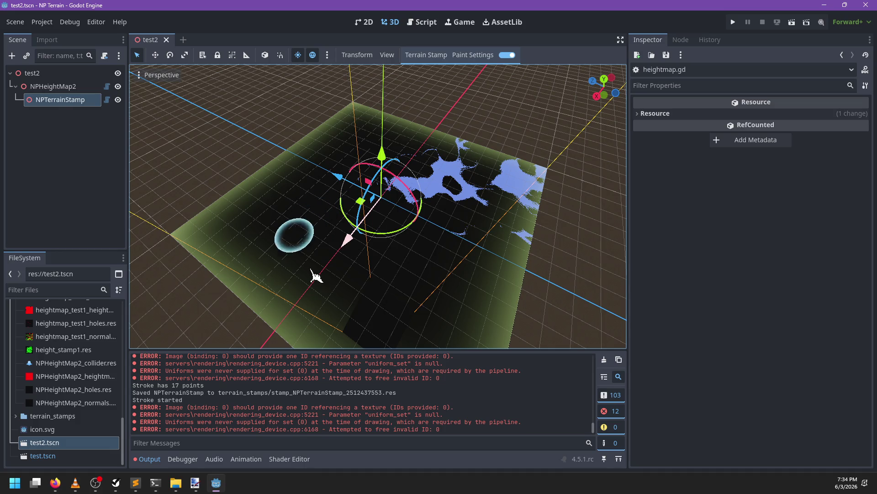
pyautogui.moveTo(311, 269)
pyautogui.mouseDown()
pyautogui.moveTo(253, 255)
pyautogui.moveTo(257, 235)
pyautogui.moveTo(286, 256)
pyautogui.moveTo(335, 252)
pyautogui.moveTo(337, 271)
pyautogui.moveTo(441, 257)
pyautogui.moveTo(416, 227)
pyautogui.moveTo(431, 242)
pyautogui.moveTo(363, 250)
pyautogui.moveTo(348, 267)
pyautogui.mouseUp()
pyautogui.scroll(2, 432, 241)
pyautogui.moveTo(436, 269)
pyautogui.mouseDown()
pyautogui.moveTo(285, 272)
pyautogui.moveTo(343, 287)
pyautogui.moveTo(352, 237)
pyautogui.mouseUp()
# - Read the diff down through _reset and _line_mix to _stroke_mix, then back over the stroke color lines
pyautogui.hotkey('alt', 'Tab')
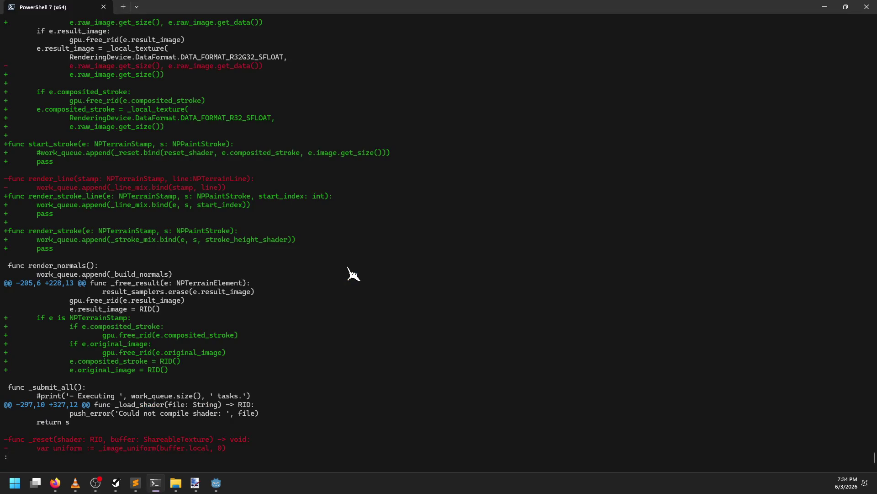
pyautogui.press('Down')
pyautogui.press('Down')
pyautogui.press('Down')
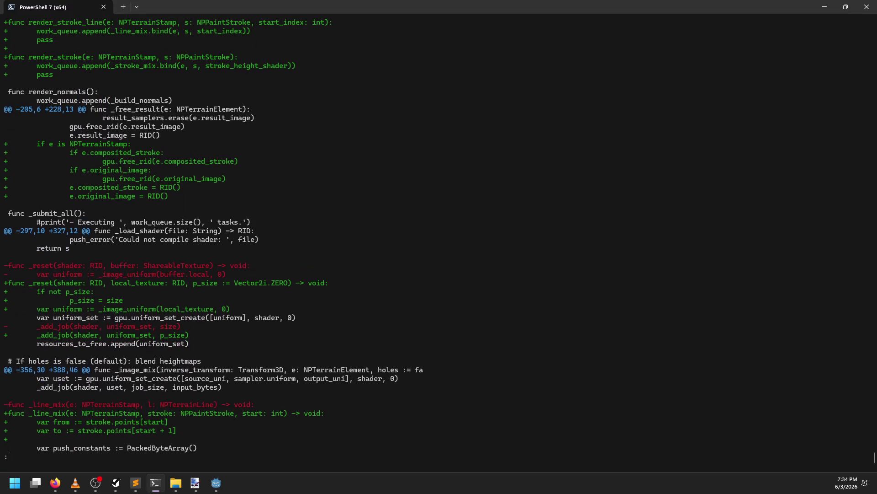
pyautogui.press('Down')
pyautogui.press('Down')
pyautogui.press('Down')
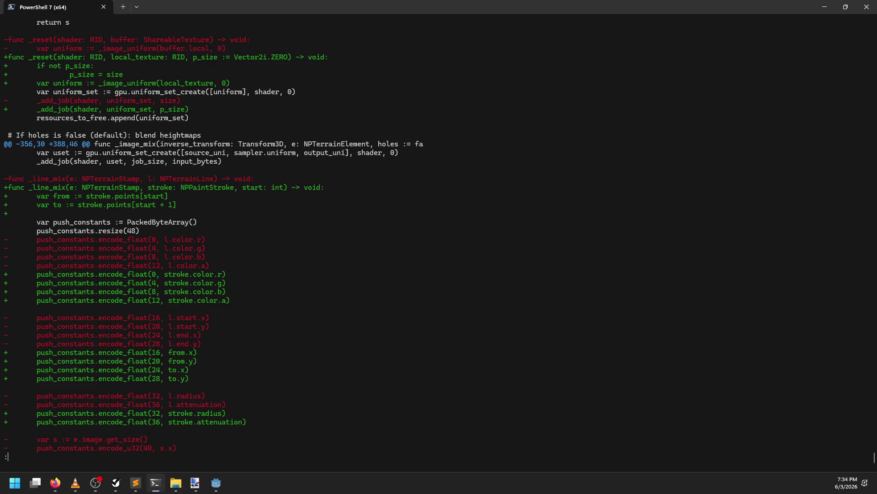
pyautogui.press('Down')
pyautogui.press('Down')
pyautogui.press('Down')
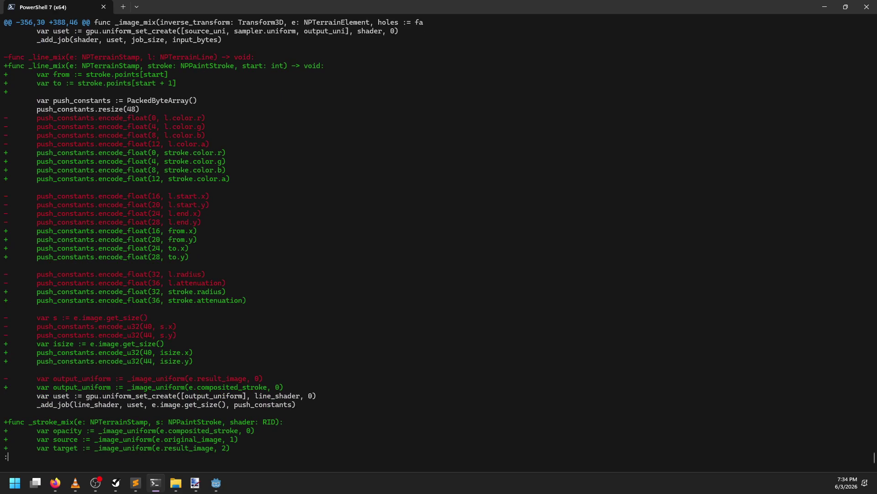
pyautogui.press('Down')
pyautogui.press('Down')
pyautogui.press('Down')
pyautogui.press('Down')
pyautogui.press('Down')
pyautogui.press('Down')
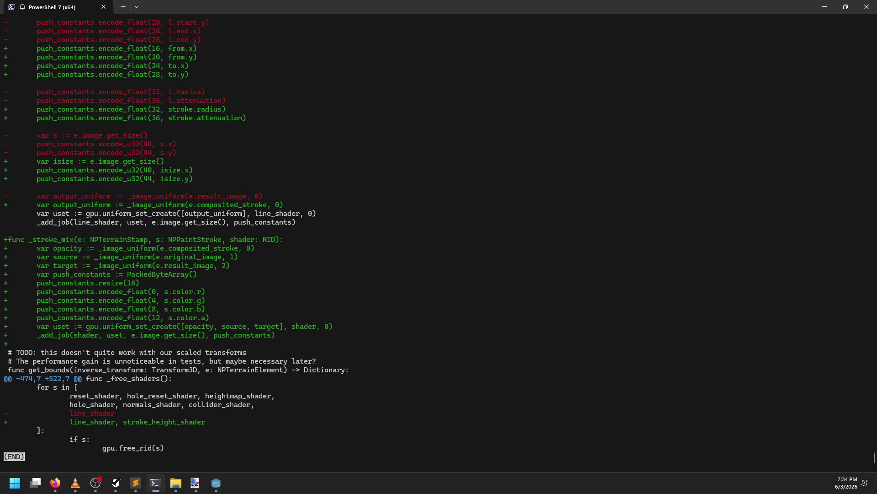
pyautogui.press('Up')
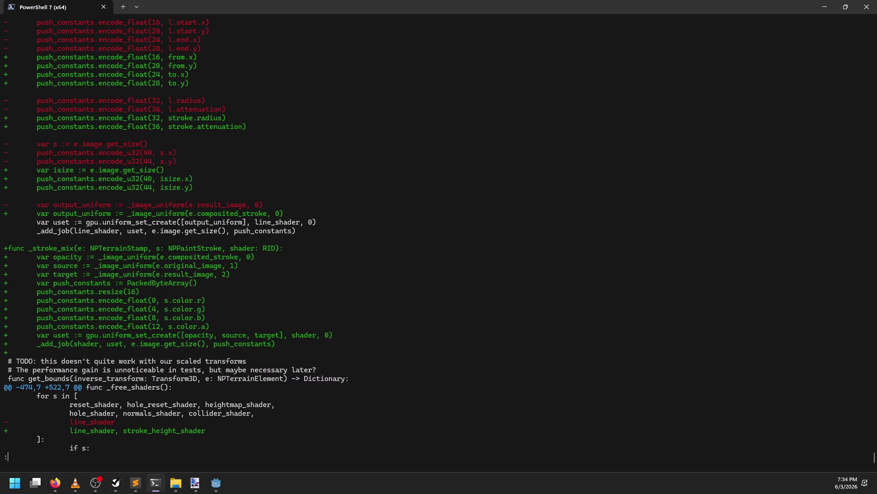
pyautogui.press('Up')
pyautogui.press('Up')
pyautogui.press('Up')
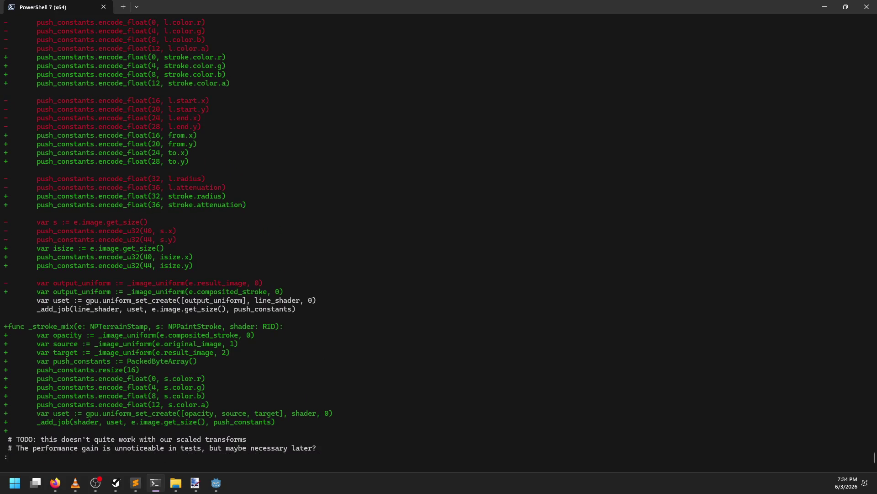
pyautogui.press('Up')
pyautogui.press('Up')
pyautogui.press('Up')
pyautogui.press('Up')
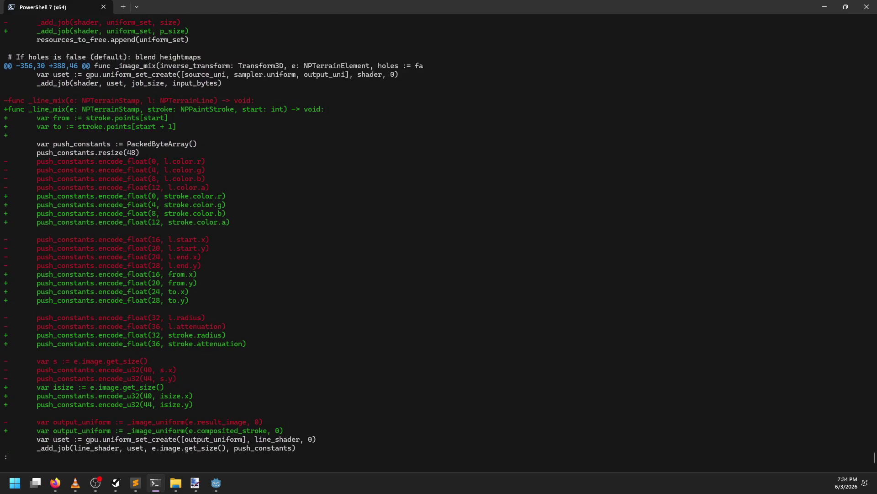
pyautogui.press('Up')
pyautogui.press('Up')
pyautogui.press('Up')
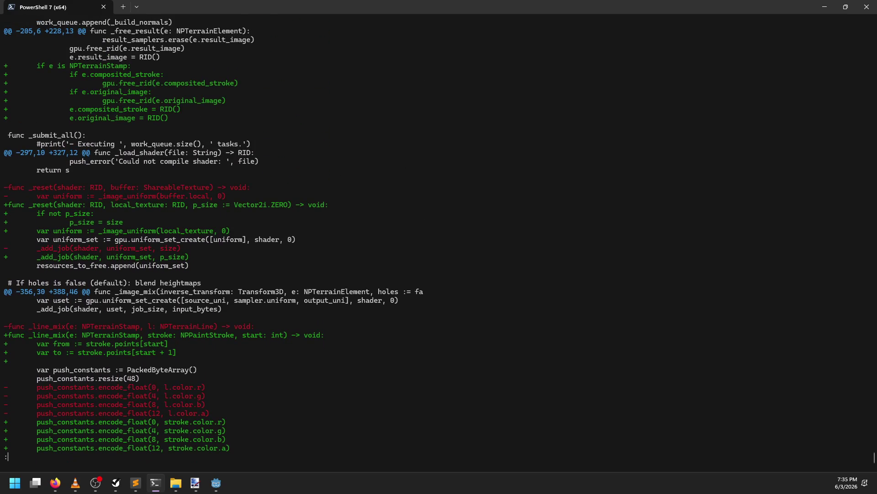
pyautogui.press('Down')
pyautogui.press('Down')
pyautogui.press('Down')
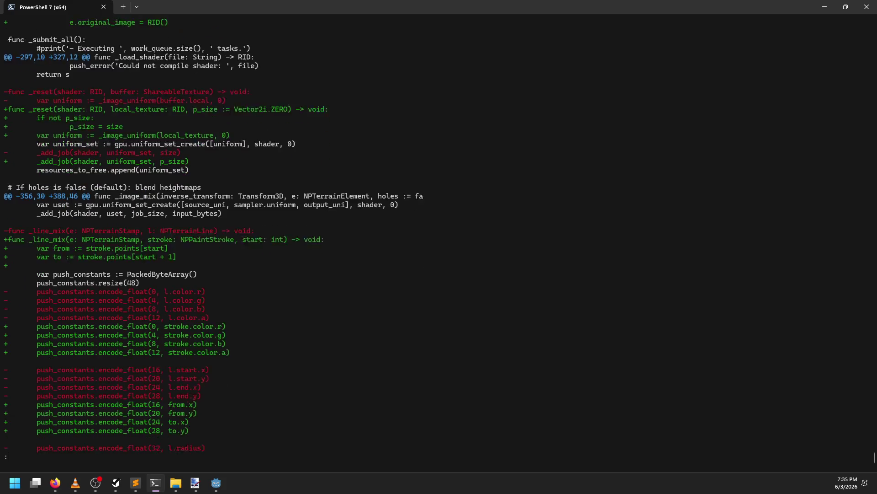
pyautogui.press('Down')
pyautogui.press('Down')
pyautogui.press('Down')
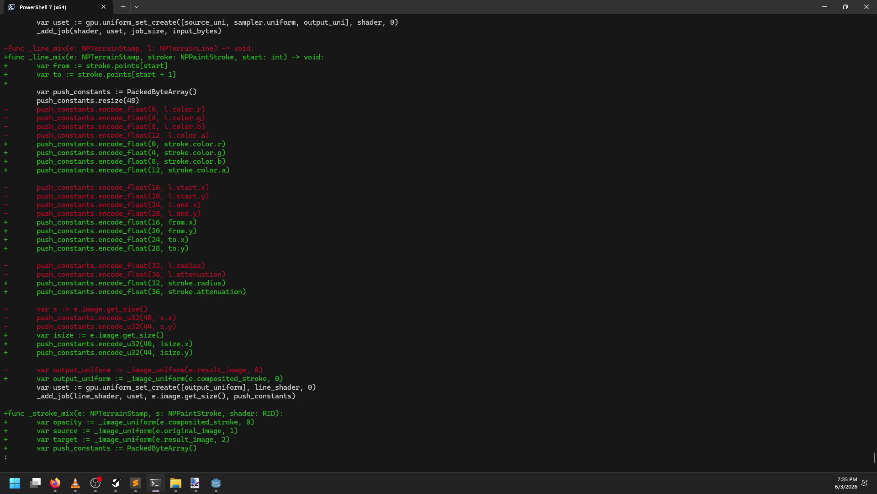
# - Re-read the stroke.color, radius and output_uniform changes, then render_stroke, _free_result and _submit_all
pyautogui.press('Up')
pyautogui.press('Up')
pyautogui.press('Up')
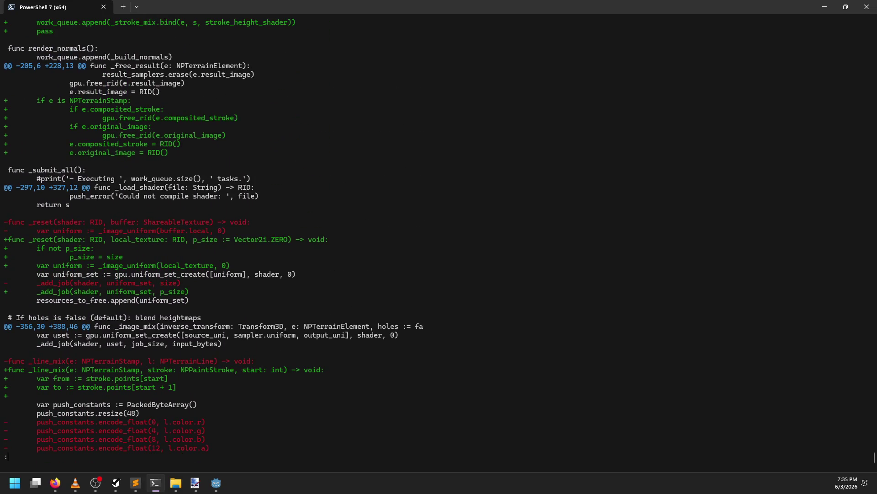
pyautogui.press('Down')
pyautogui.press('Down')
pyautogui.press('Down')
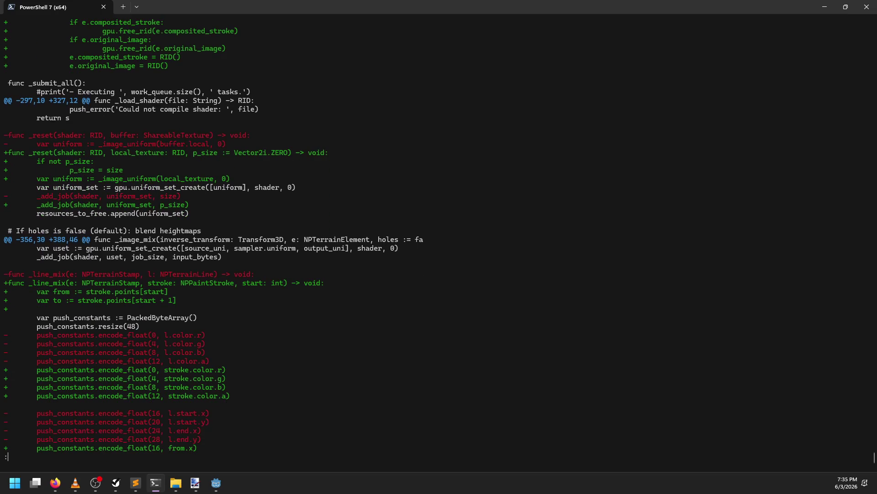
pyautogui.press('Down')
pyautogui.press('Down')
pyautogui.press('Down')
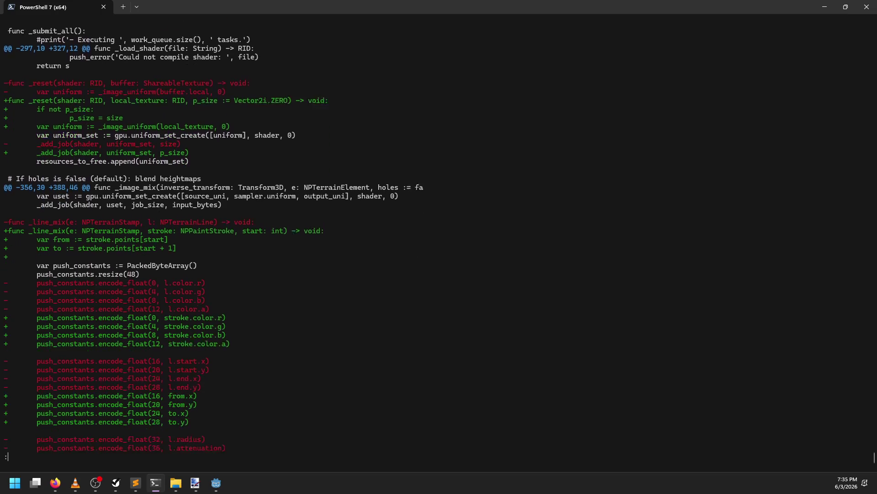
pyautogui.press('Down')
pyautogui.press('Down')
pyautogui.press('Down')
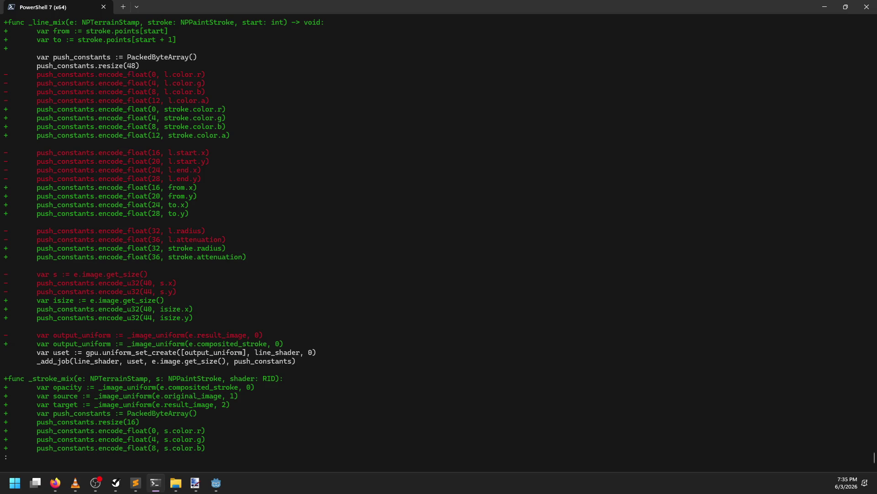
pyautogui.press('Up')
pyautogui.press('Up')
pyautogui.press('Up')
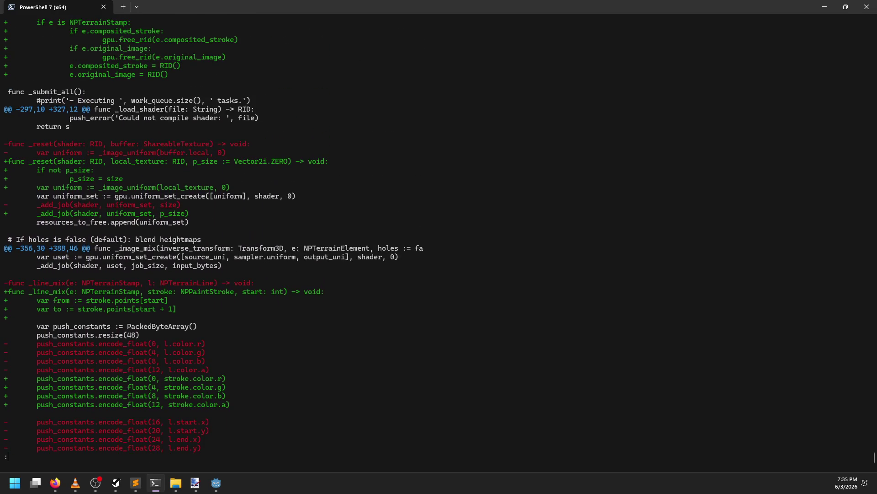
pyautogui.press('Up')
pyautogui.press('Up')
pyautogui.press('Up')
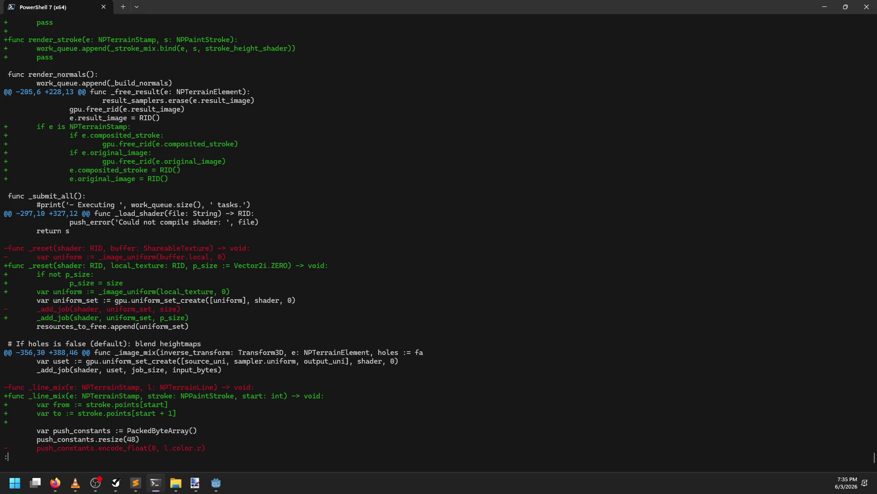
pyautogui.press('Up')
pyautogui.press('Up')
pyautogui.press('Up')
pyautogui.press('Up')
pyautogui.press('Up')
pyautogui.press('Up')
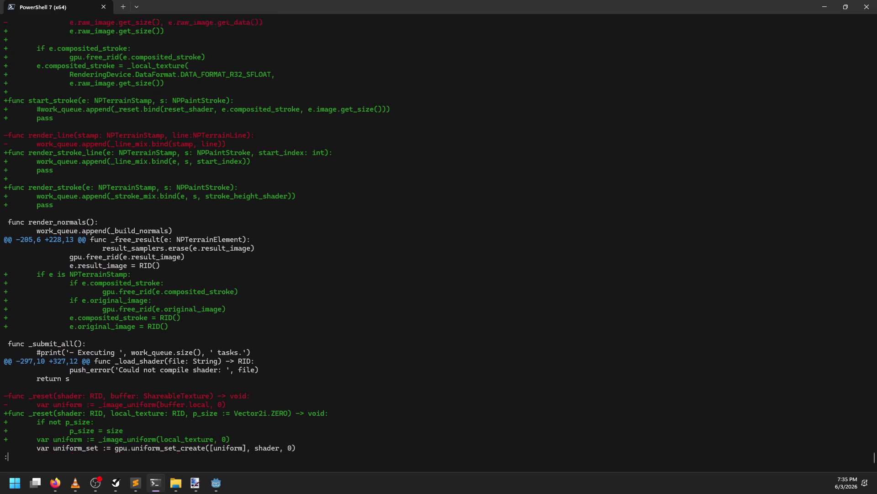
pyautogui.press('Up')
pyautogui.press('Up')
pyautogui.press('Up')
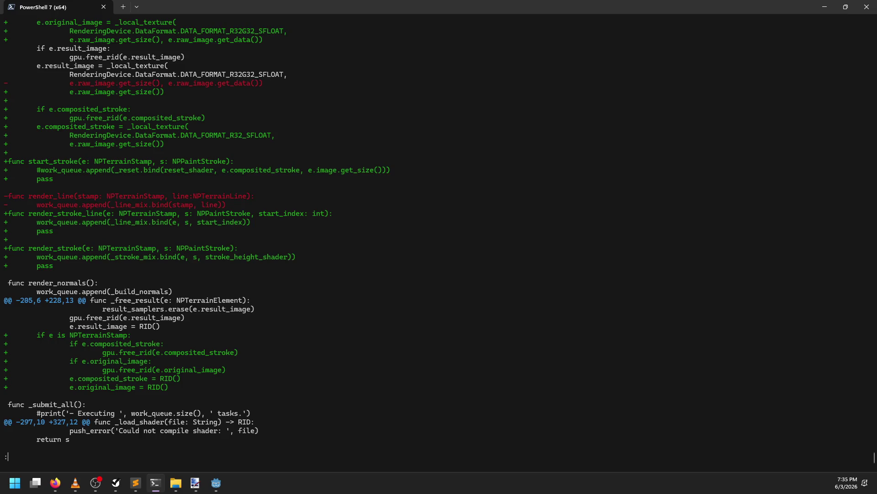
pyautogui.press('Down')
pyautogui.press('Down')
pyautogui.press('Down')
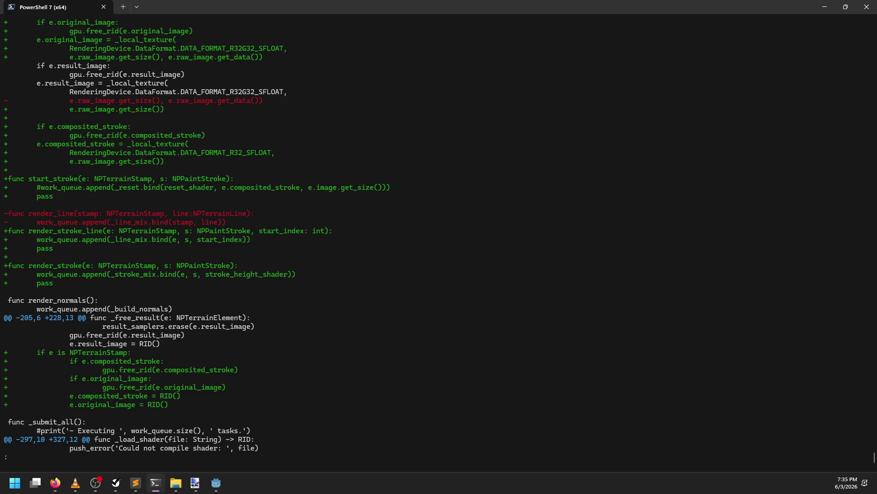
pyautogui.hotkey('alt', 'Tab')
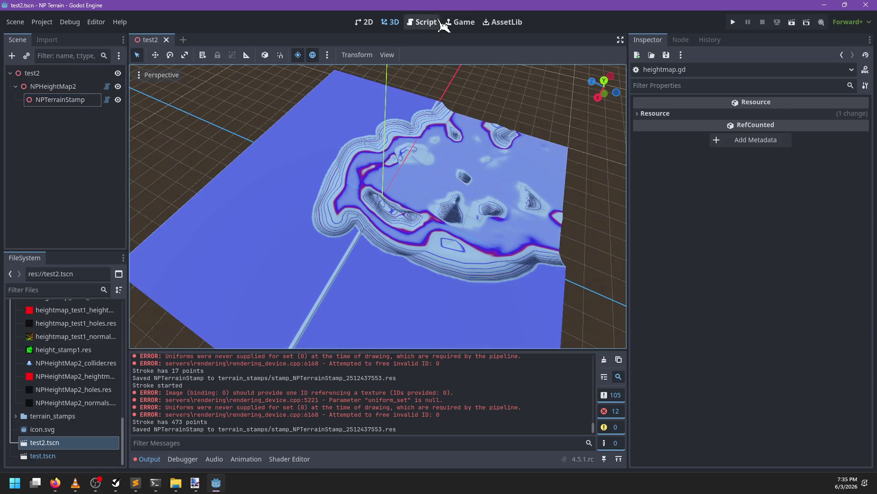
# - Find render_normals in heightmap.gd, jump to render_normals, and compare it with the diff
pyautogui.click(439, 22)
pyautogui.hotkey('ctrl', 'f')
pyautogui.write('render_normals')
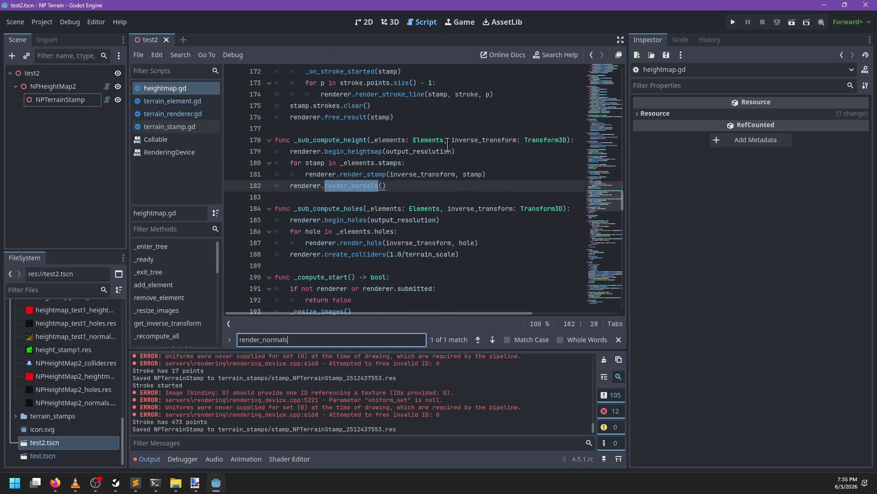
pyautogui.press('Escape')
pyautogui.keyDown('ctrl'); pyautogui.click(352, 186); pyautogui.keyUp('ctrl')
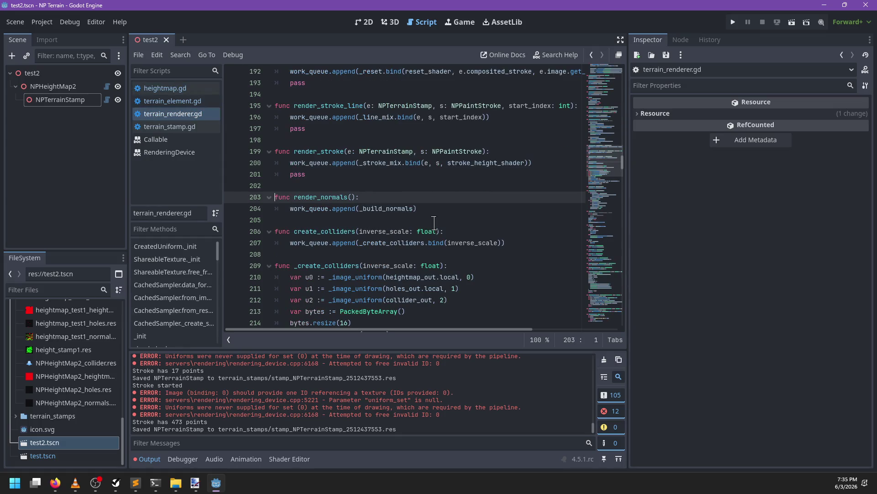
pyautogui.hotkey('alt', 'Tab')
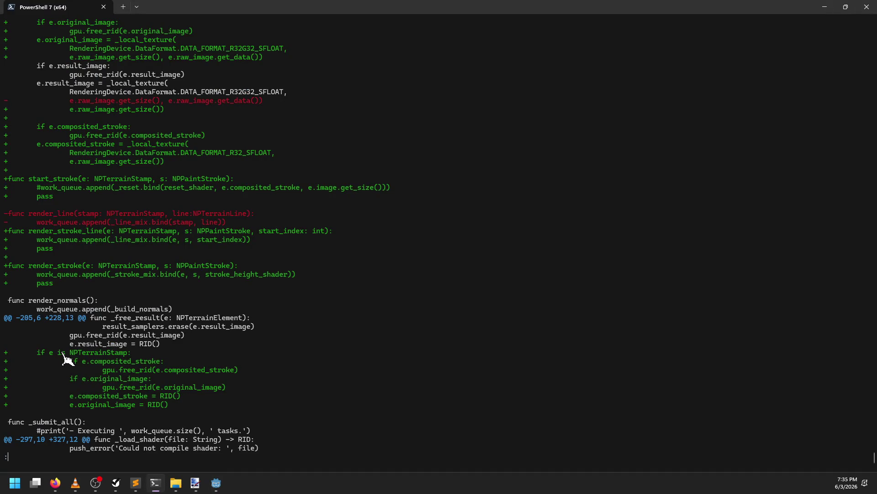
pyautogui.hotkey('alt', 'Tab')
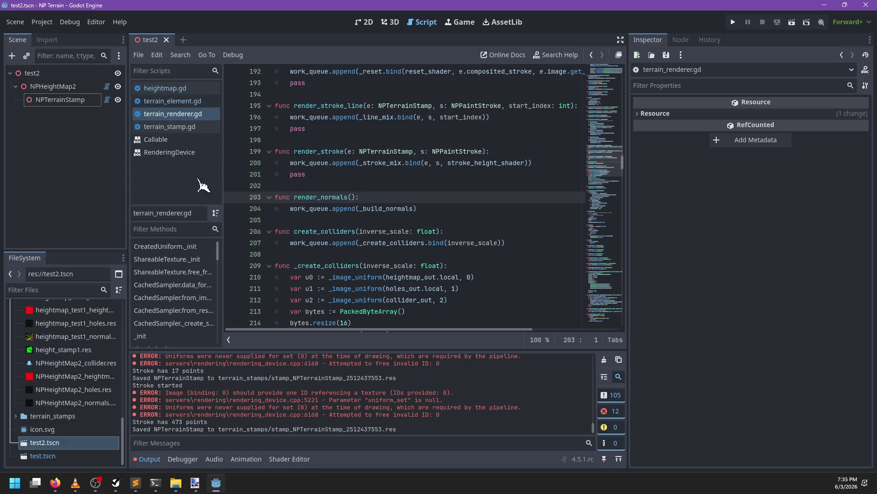
pyautogui.hotkey('alt', 'Tab')
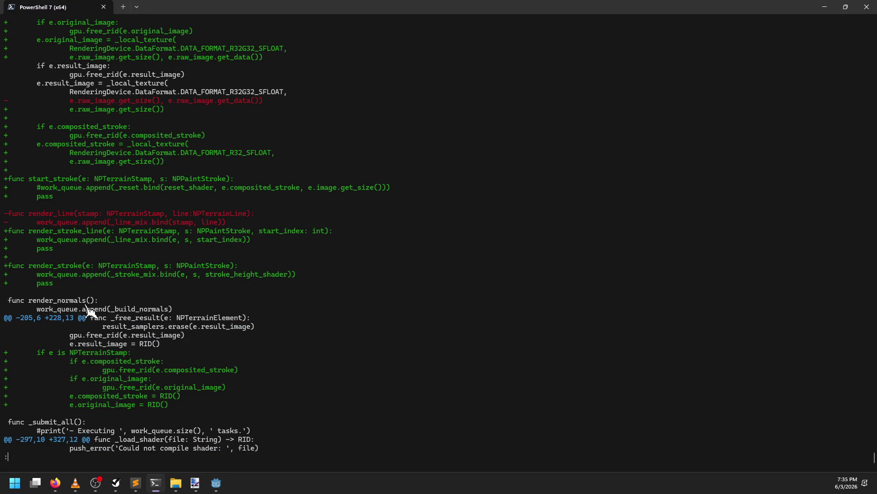
pyautogui.hotkey('alt', 'Tab')
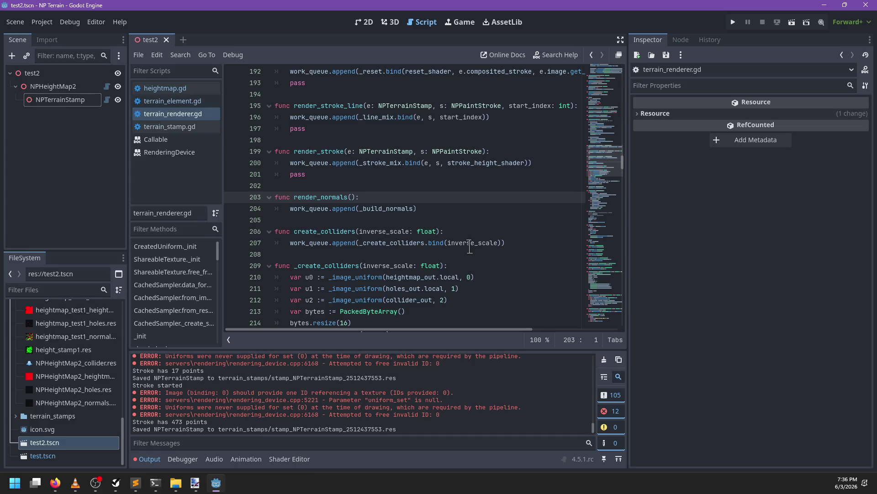
# - Search terrain_renderer.gd for _free_result and cross-check it against the diff hunk
pyautogui.hotkey('ctrl', 'f')
pyautogui.write('_resu')
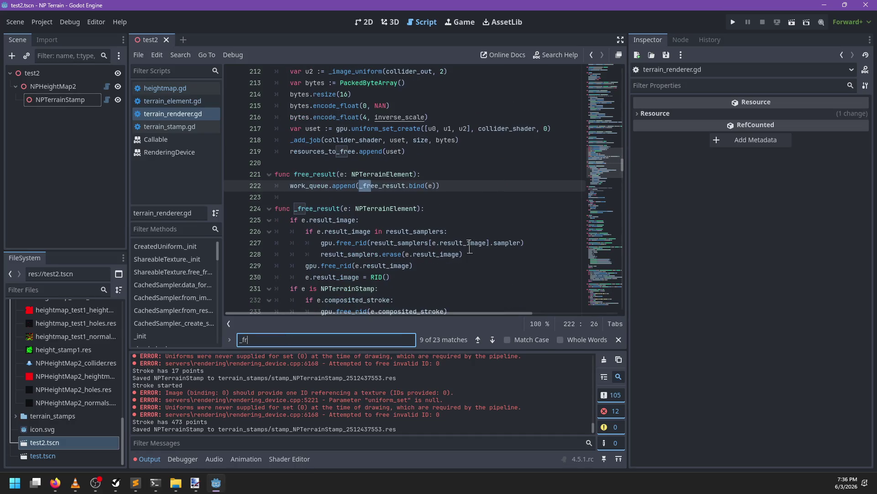
pyautogui.hotkey('alt', 'Tab')
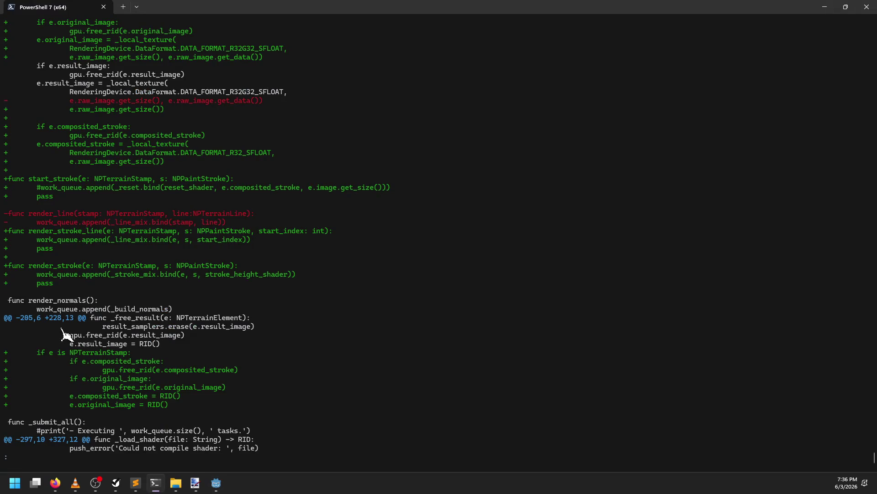
pyautogui.hotkey('alt', 'Tab')
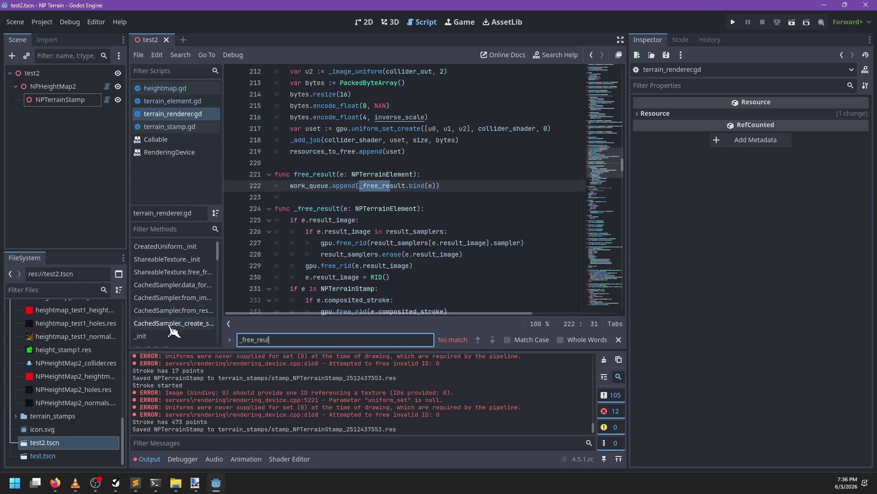
pyautogui.write('ul')
pyautogui.scroll(-3, 445, 194)
pyautogui.scroll(-2, 444, 194)
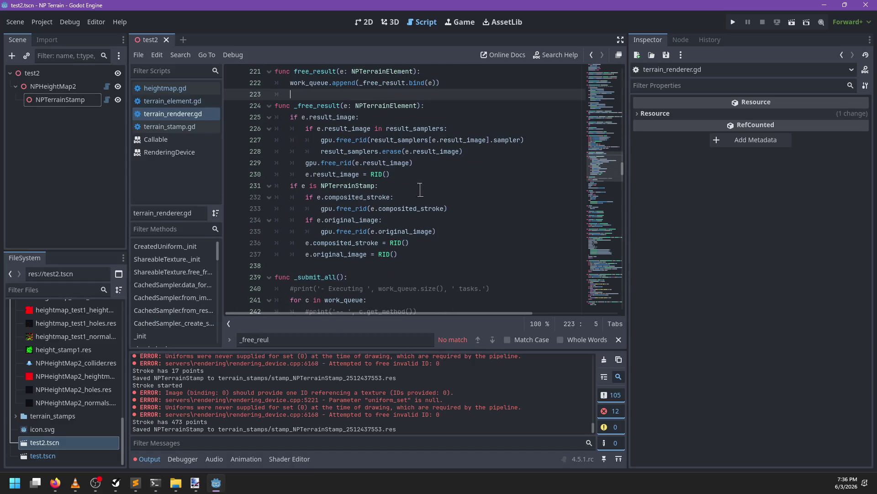
pyautogui.hotkey('alt', 'Tab')
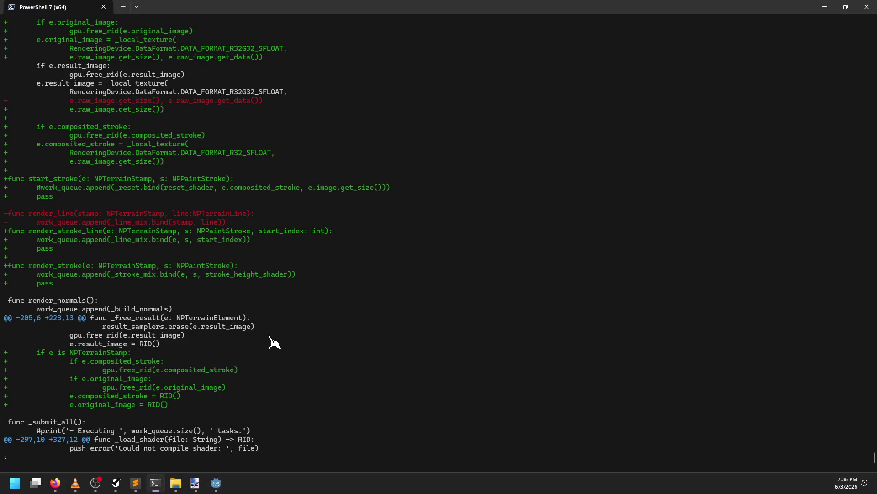
pyautogui.hotkey('alt', 'Tab')
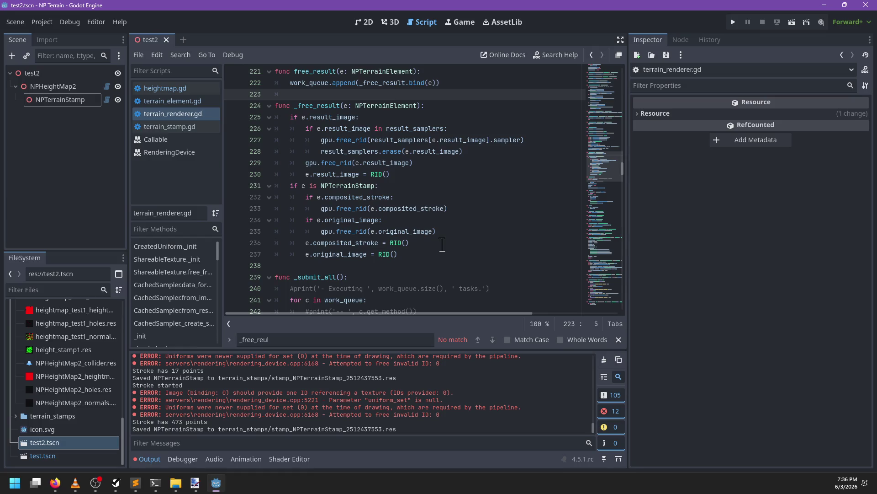
pyautogui.hotkey('alt', 'Tab')
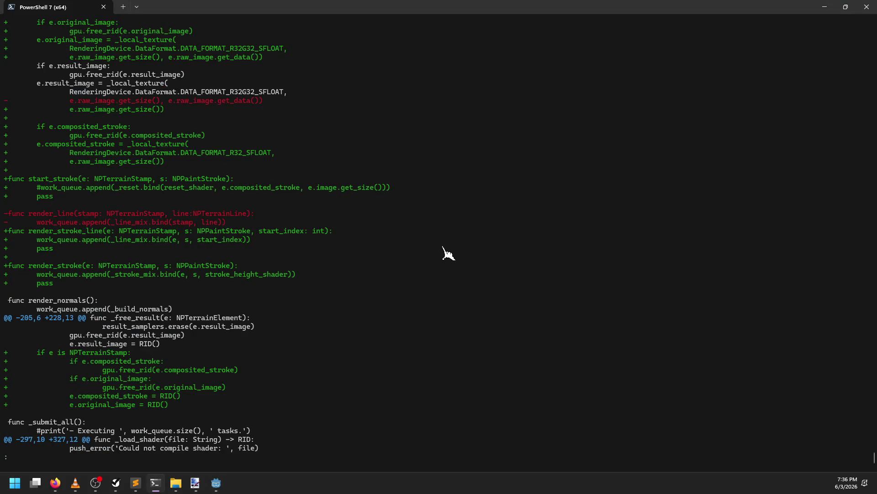
# - Quit the pager and recall the git diff command with the file name trimmed off
pyautogui.press('q')
pyautogui.press('Up')
pyautogui.press('Up')
pyautogui.press('Down')
pyautogui.press('BackSpace')
pyautogui.press('BackSpace')
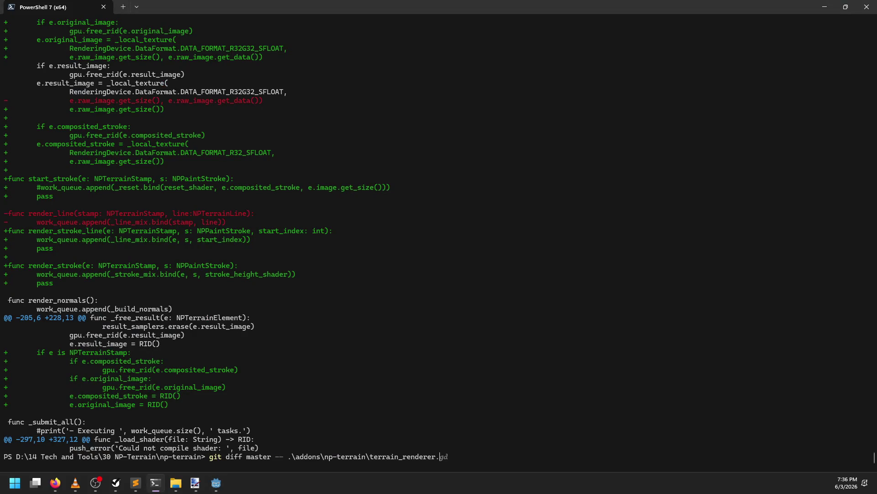
pyautogui.hotkey('ctrl', 'BackSpace')
# - Check the np-terrain editor folder's files in Godot, then diff editor\ against master
pyautogui.hotkey('alt', 'Tab')
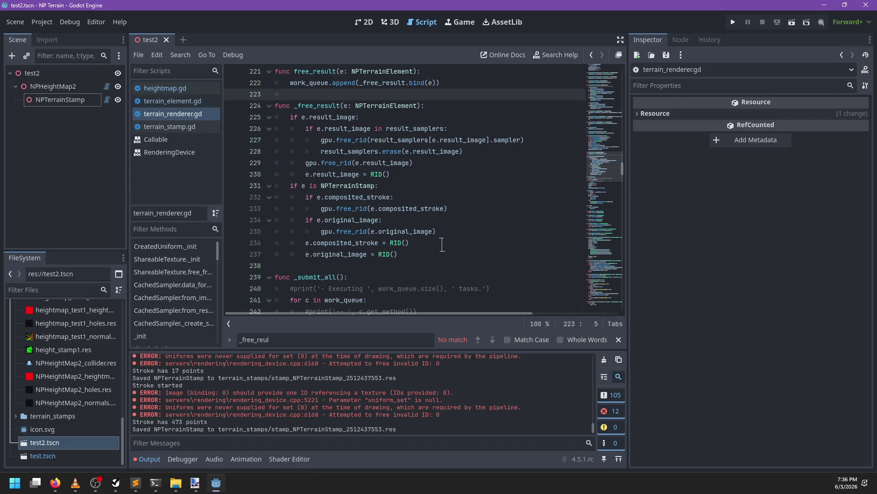
pyautogui.scroll(10, 46, 373)
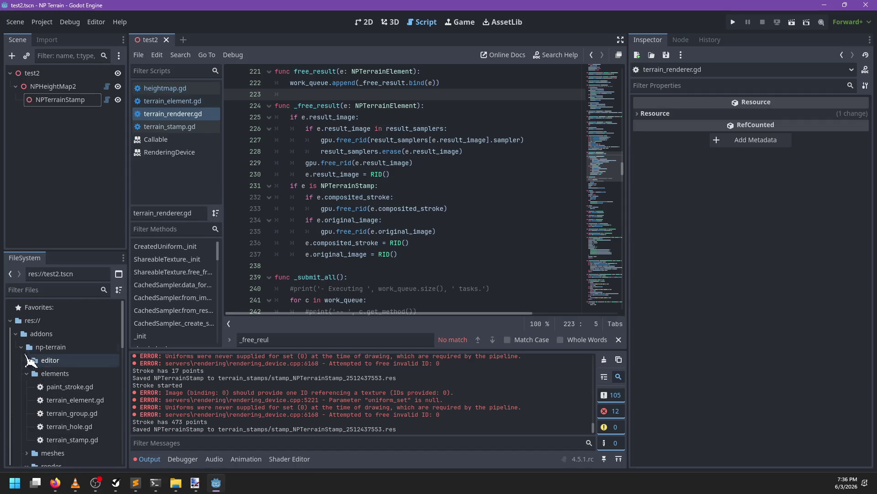
pyautogui.click(21, 347)
pyautogui.click(21, 347)
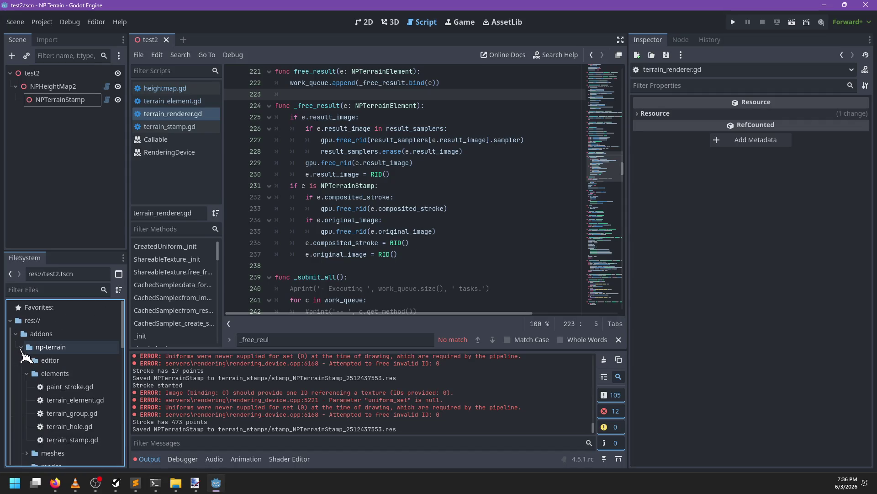
pyautogui.scroll(-5, 32, 356)
pyautogui.scroll(5, 40, 353)
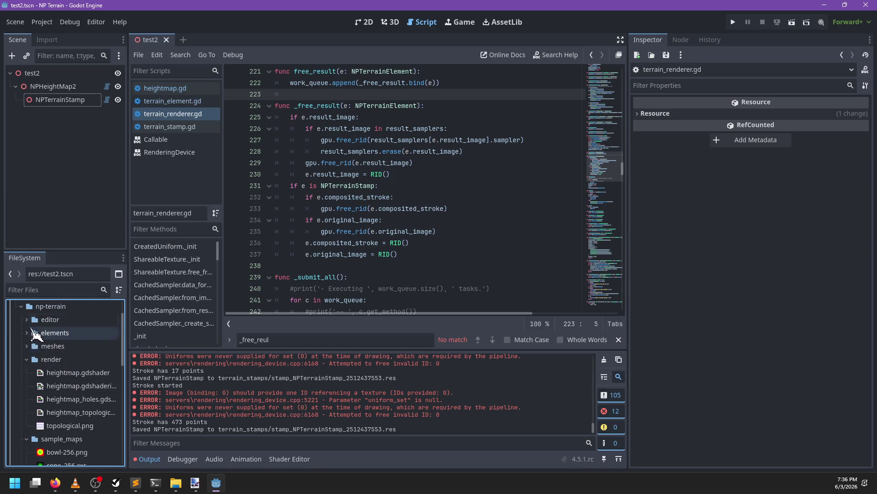
pyautogui.doubleClick(91, 333)
pyautogui.hotkey('alt', 'Tab')
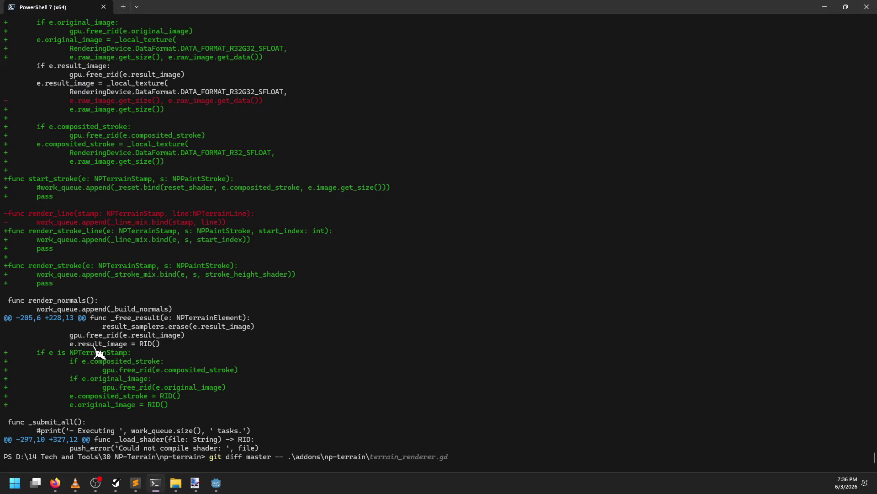
pyautogui.write('editor\\')
pyautogui.press('Return')
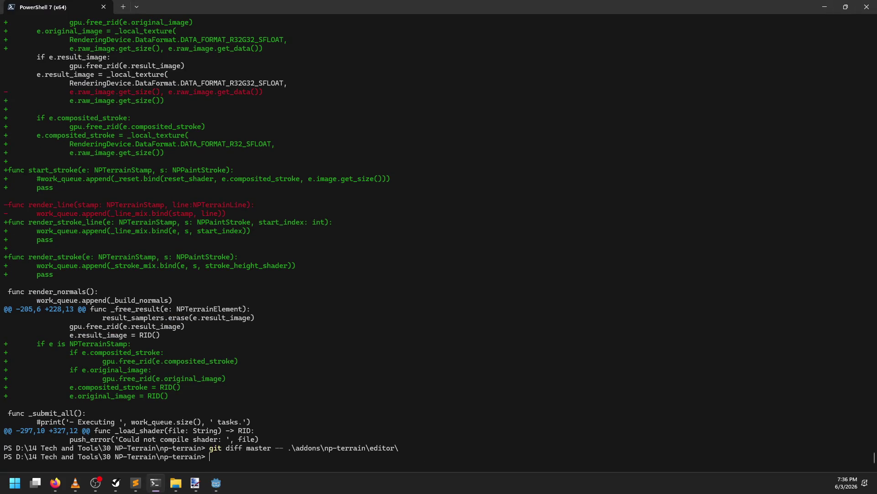
# - Edit the diff command to target np_terrain_plugin.gd instead of the editor folder
pyautogui.hotkey('alt', 'Tab')
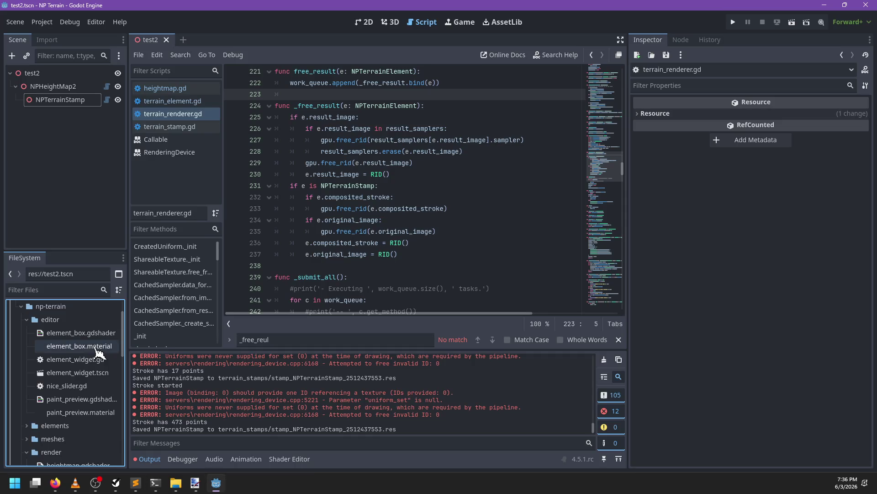
pyautogui.hotkey('alt', 'Tab')
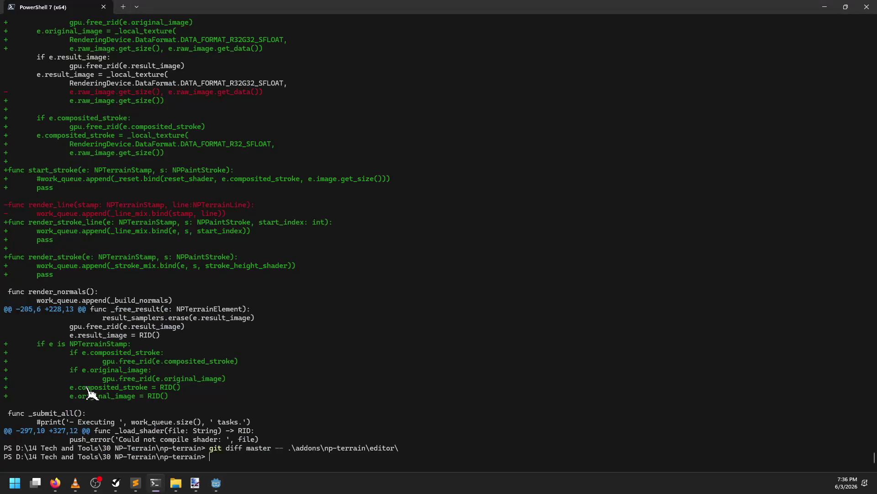
pyautogui.press('Up')
pyautogui.press('Up')
pyautogui.press('Down')
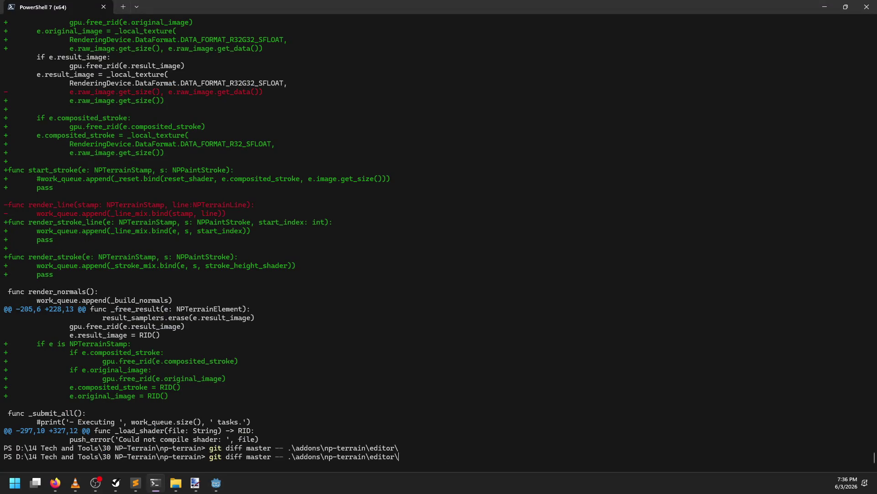
pyautogui.press('BackSpace')
pyautogui.press('BackSpace')
pyautogui.press('BackSpace')
pyautogui.write('np')
pyautogui.press('Tab')
# - Run the np_terrain_plugin.gd diff and read the new start_stroke, add_stroke_point and finish_stroke functions
pyautogui.press('Return')
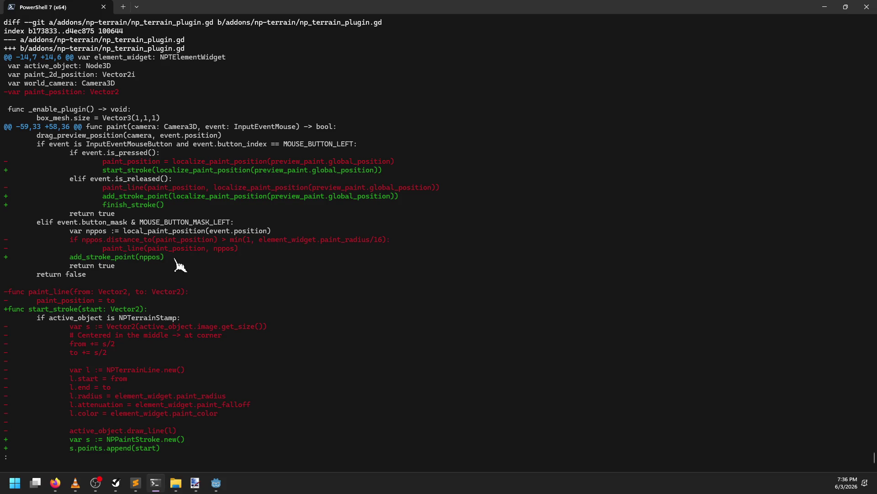
pyautogui.scroll(-6, 194, 265)
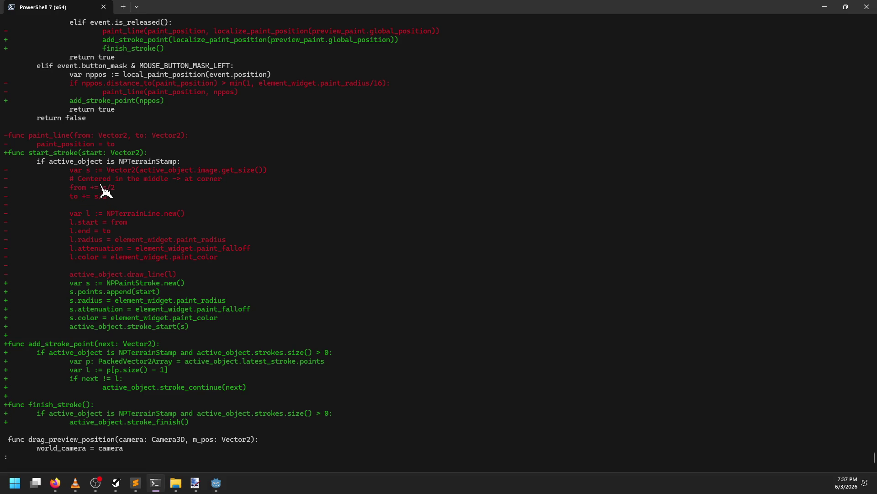
pyautogui.hotkey('alt', 'Tab')
# - Filter the project files for 'plugin' and open np_terrain_plugin.gd
pyautogui.click(441, 208)
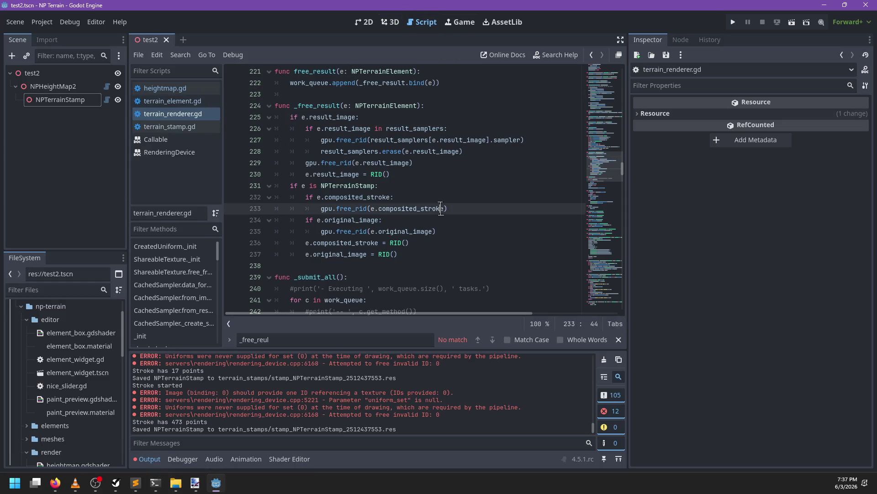
pyautogui.click(85, 288)
pyautogui.write('plugin')
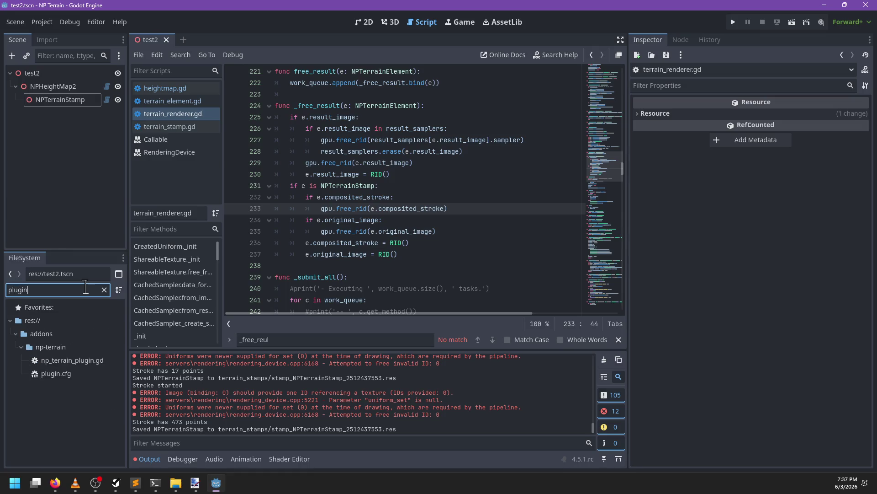
pyautogui.click(74, 360)
pyautogui.press('Return')
pyautogui.click(471, 174)
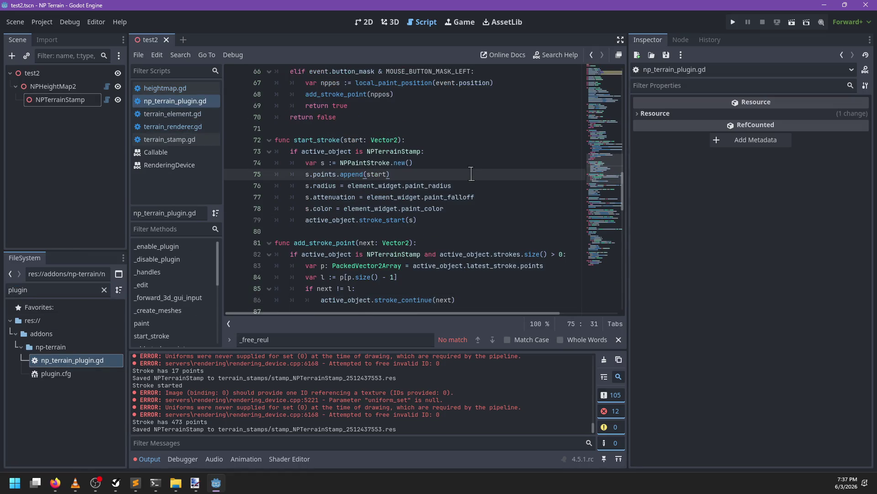
# - Search the script for 'from' and 'local' to reach the localize_paint_position definition
pyautogui.hotkey('ctrl', 'f')
pyautogui.write('from')
pyautogui.press('Escape')
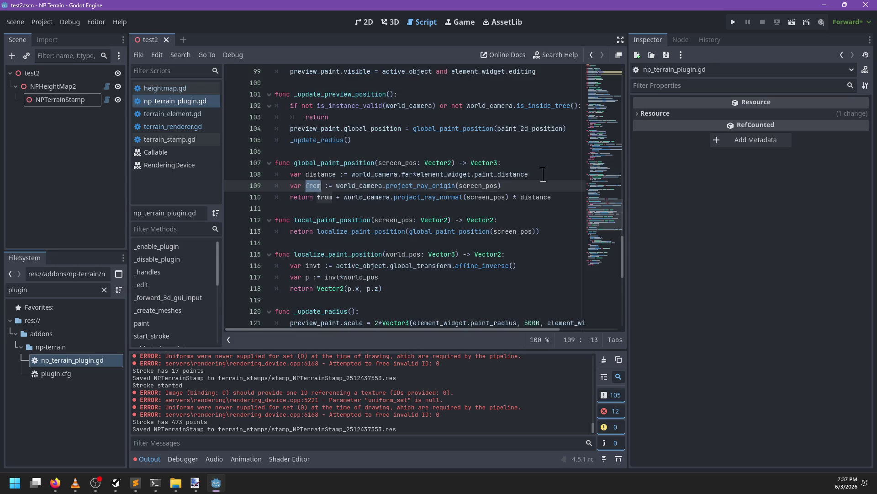
pyautogui.hotkey('ctrl', 'f')
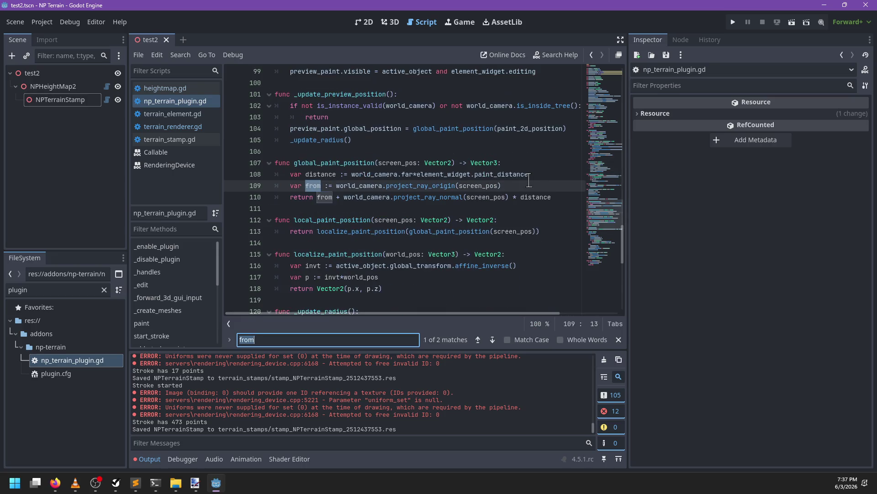
pyautogui.press('Escape')
pyautogui.hotkey('ctrl', 'f')
pyautogui.write('localtio')
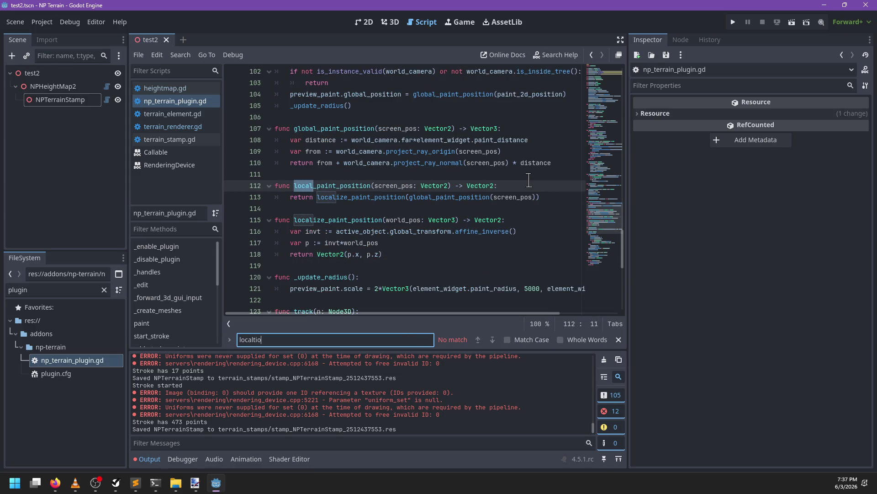
pyautogui.press('Escape')
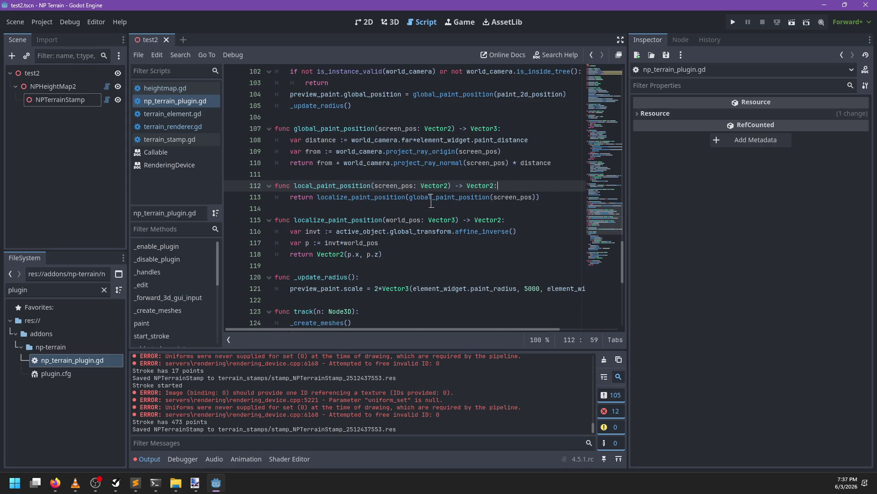
pyautogui.keyDown('ctrl'); pyautogui.click(382, 197); pyautogui.keyUp('ctrl')
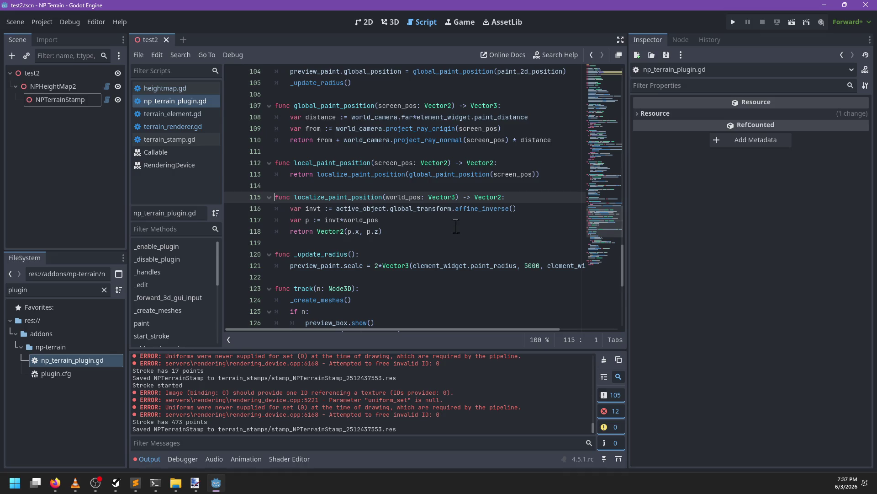
pyautogui.scroll(-1, 418, 226)
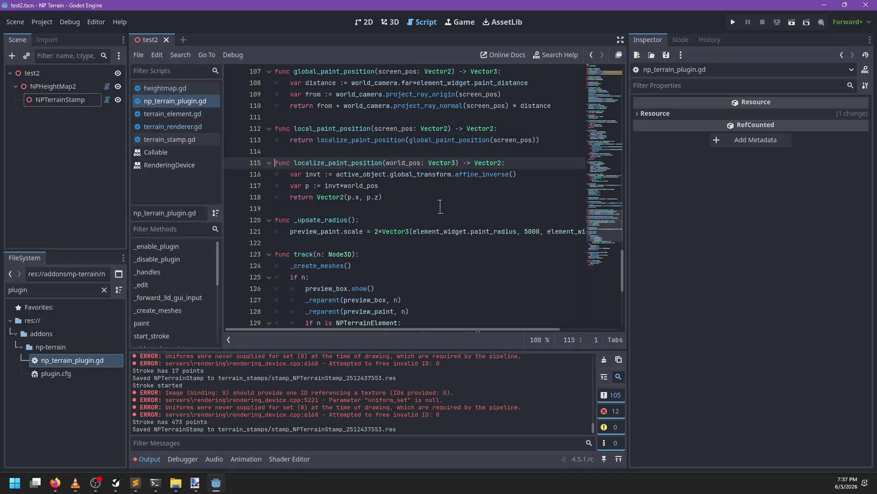
# - Search for 'point' and jump to the add_stroke_point definition
pyautogui.hotkey('ctrl', 'f')
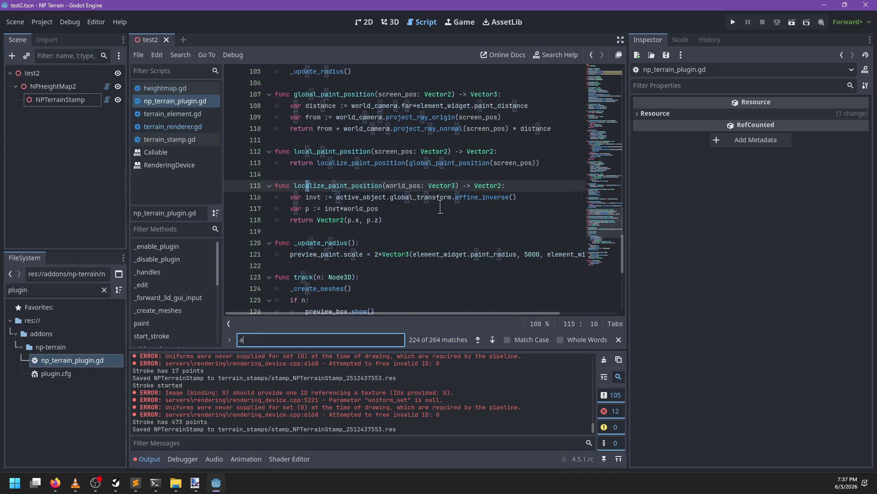
pyautogui.write('add_ch')
pyautogui.press('BackSpace')
pyautogui.press('BackSpace')
pyautogui.press('BackSpace')
pyautogui.write('point')
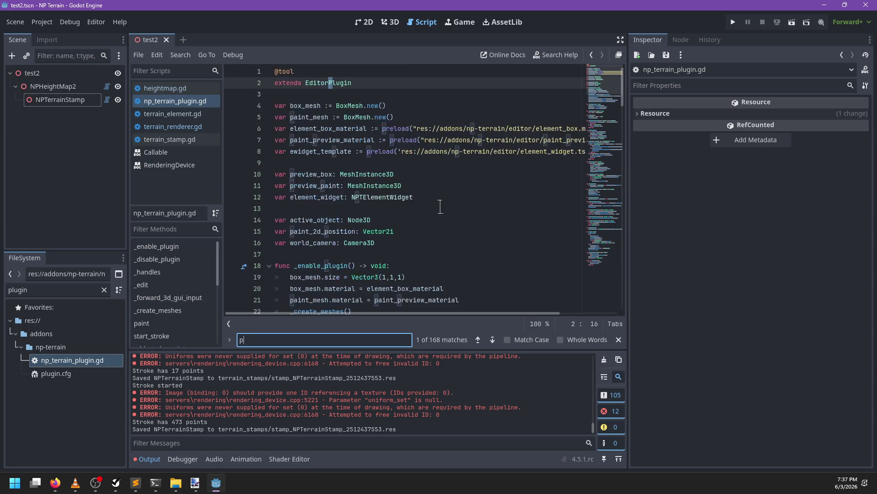
pyautogui.press('Escape')
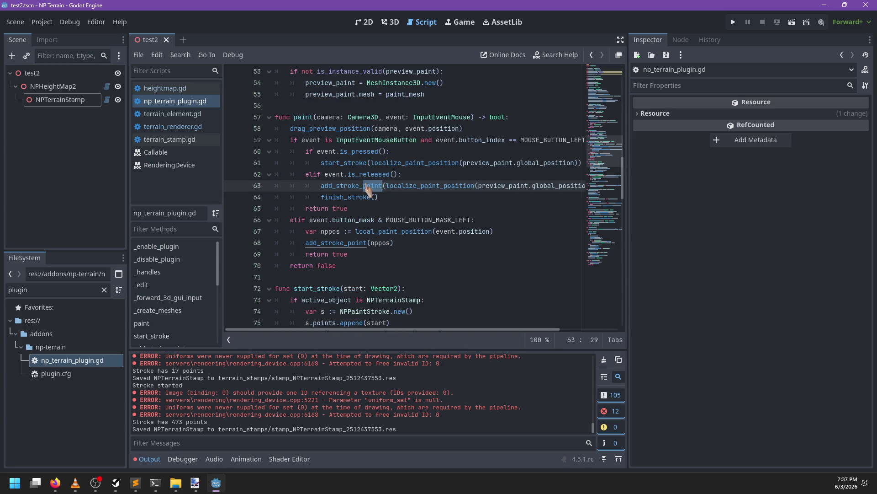
pyautogui.keyDown('ctrl'); pyautogui.click(370, 186); pyautogui.keyUp('ctrl')
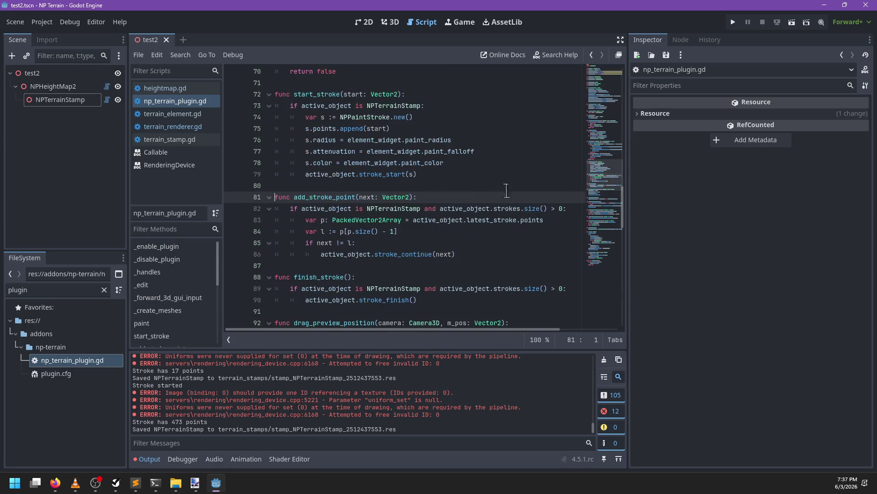
# - Add 'var s := active_object.image.get_size()' below line 82 in add_stroke_point
pyautogui.click(490, 209)
pyautogui.press('End')
pyautogui.press('Return')
pyautogui.write('var s := acti')
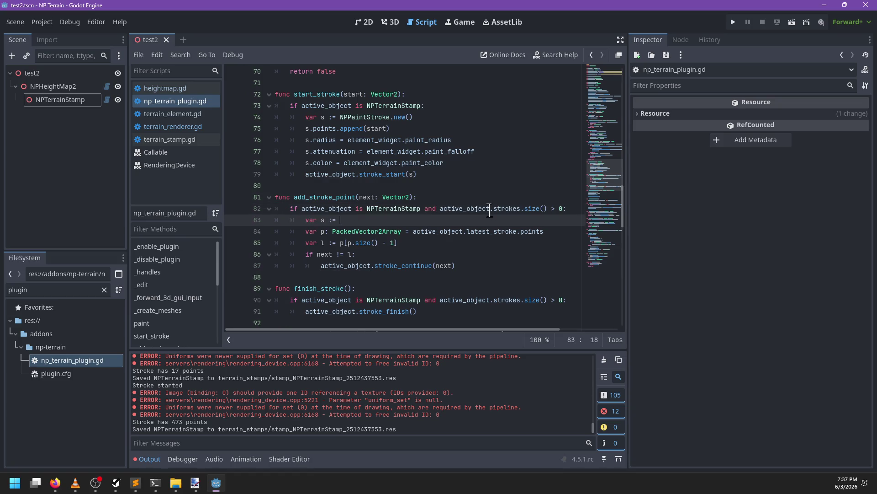
pyautogui.press('Return')
pyautogui.write('.im')
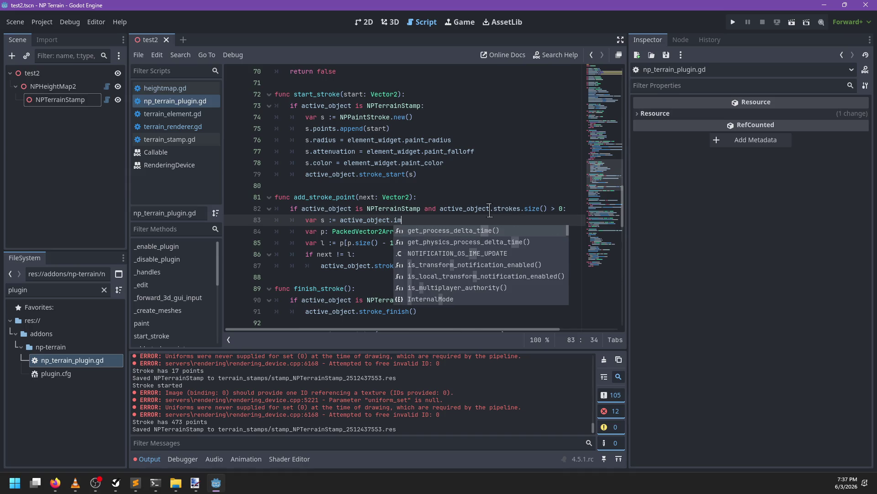
pyautogui.write('age.get_')
pyautogui.press('Return')
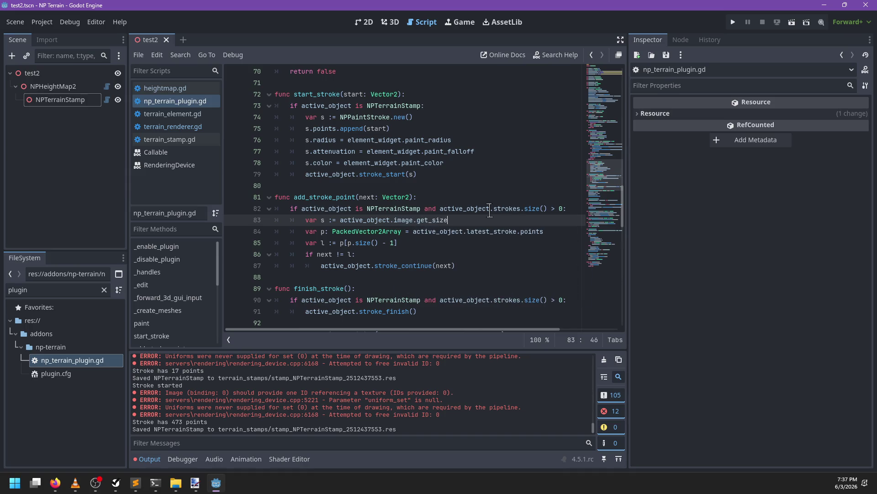
pyautogui.press('Down')
pyautogui.press('Up')
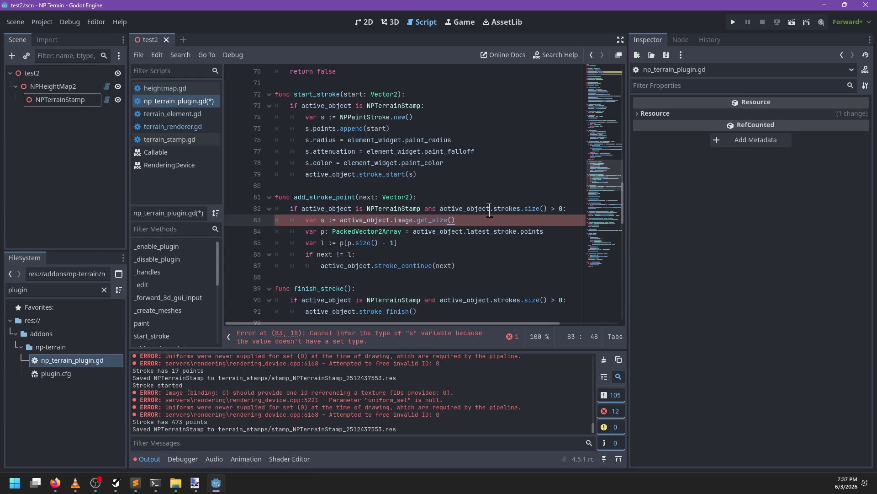
pyautogui.press('Down')
pyautogui.press('Down')
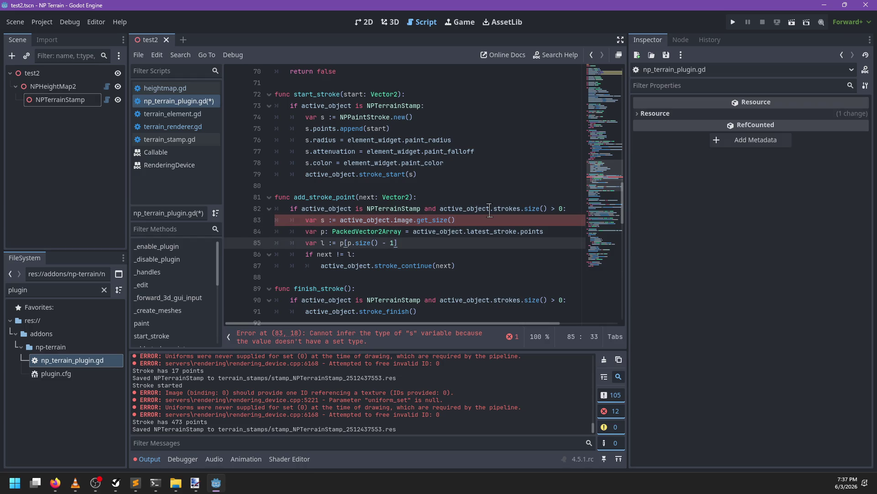
pyautogui.press('Up')
pyautogui.press('Up')
pyautogui.press('Down')
pyautogui.press('Down')
pyautogui.press('Down')
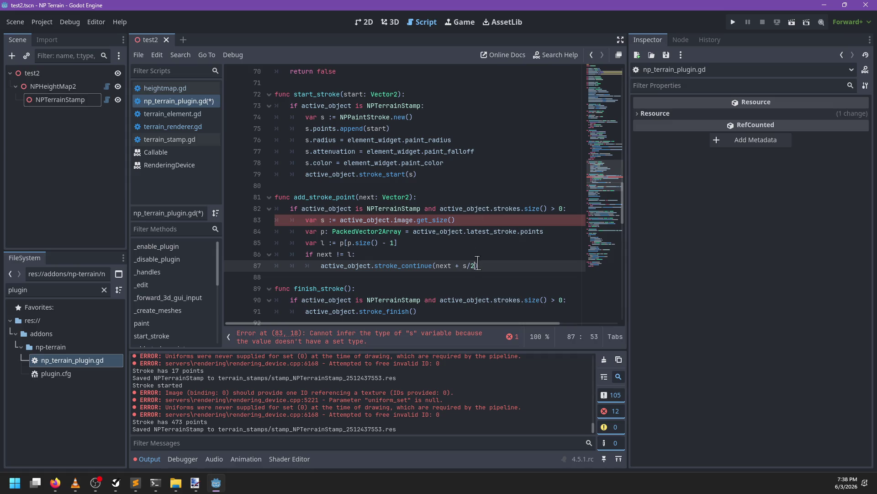
# - Delete the half-size offset from the stroke_continue call
pyautogui.hotkey('shift', 'Left')
pyautogui.hotkey('shift', 'Left')
pyautogui.hotkey('shift', 'Left')
pyautogui.press('BackSpace')
pyautogui.press('Up')
pyautogui.press('Up')
pyautogui.press('Up')
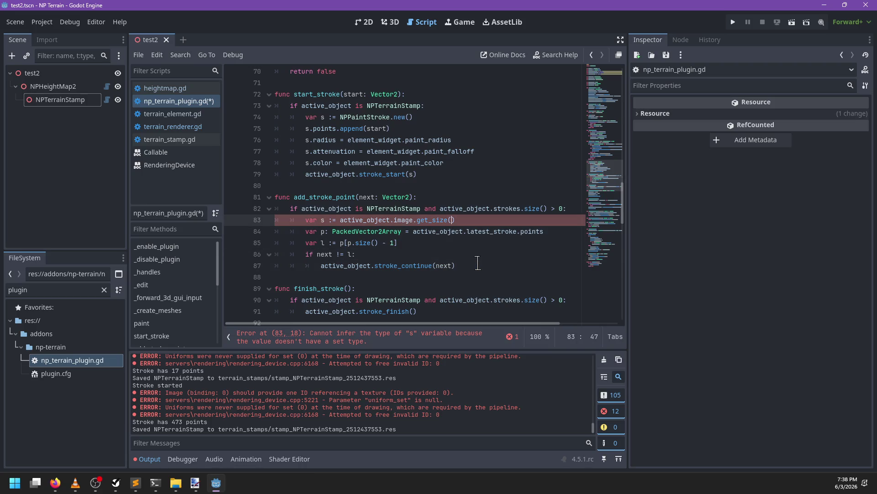
pyautogui.press('End')
pyautogui.press('Return')
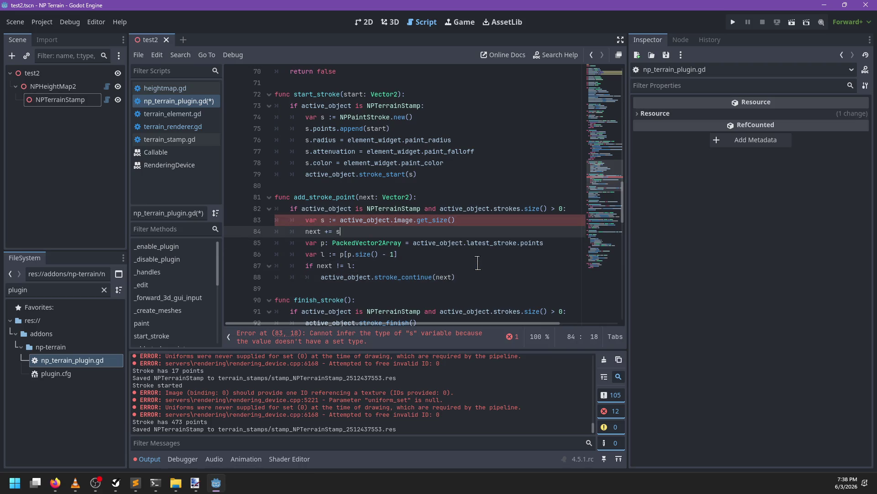
pyautogui.write('/2')
# - Declare s as Vector2i on line 83 and save the script
pyautogui.click(329, 220)
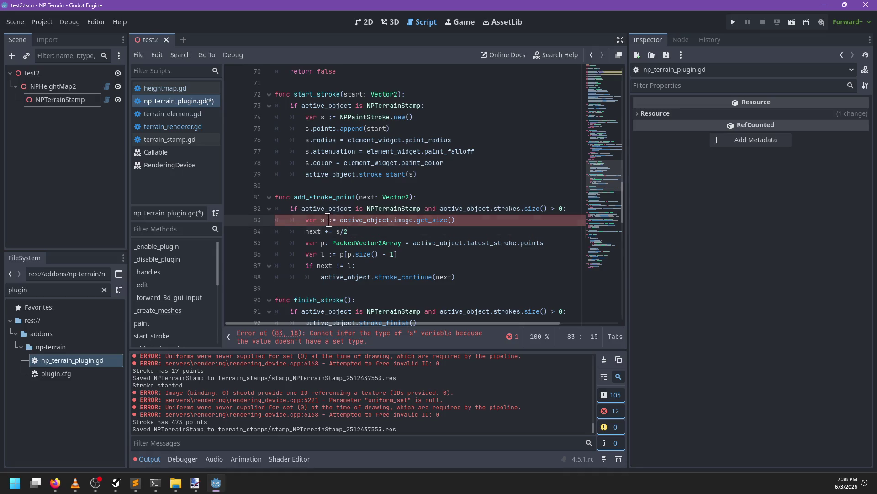
pyautogui.write('Vector2i')
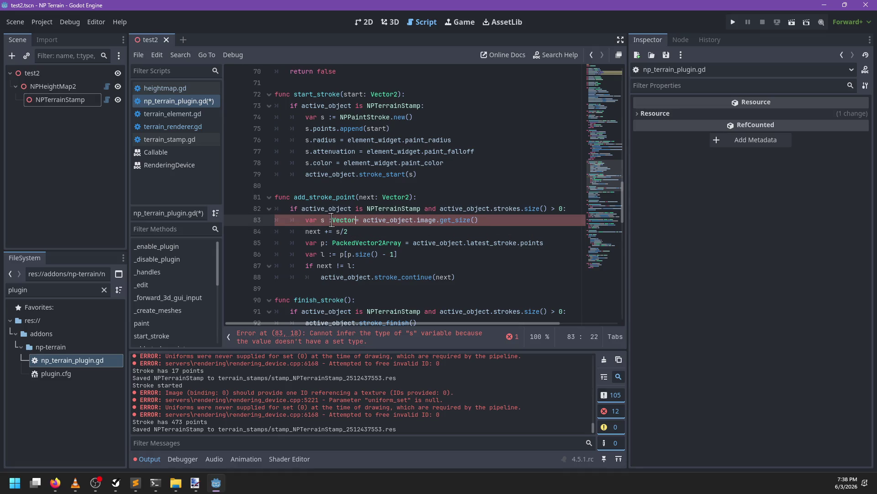
pyautogui.press('BackSpace')
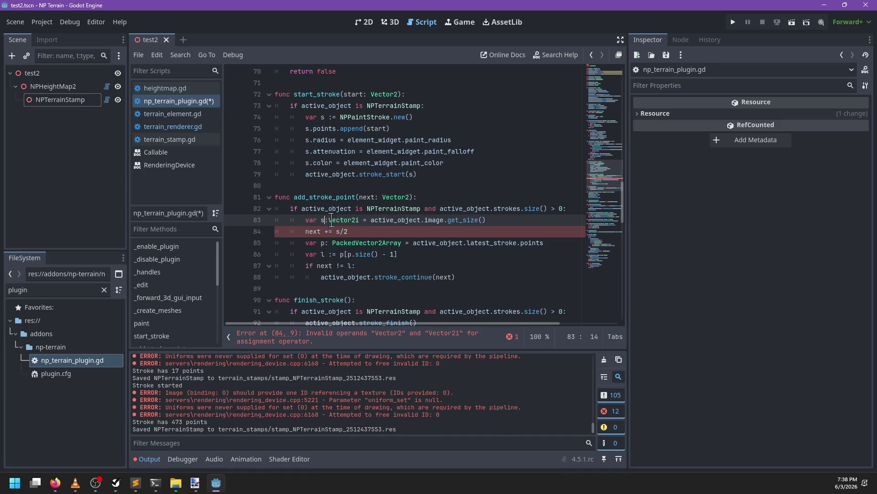
pyautogui.click(443, 207)
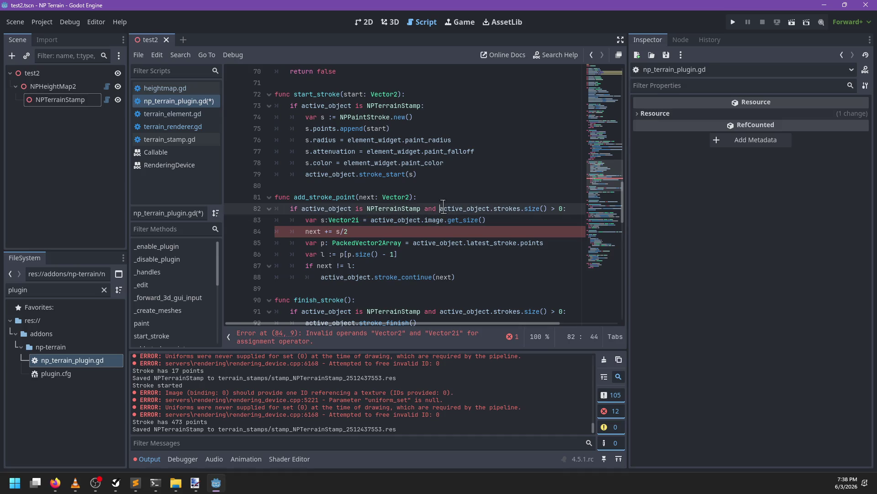
pyautogui.doubleClick(320, 208)
pyautogui.doubleClick(375, 208)
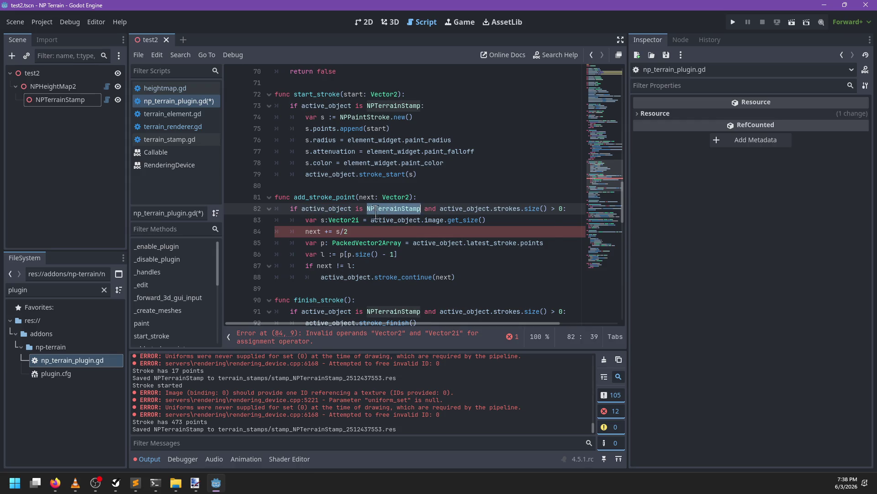
pyautogui.hotkey('ctrl', 's')
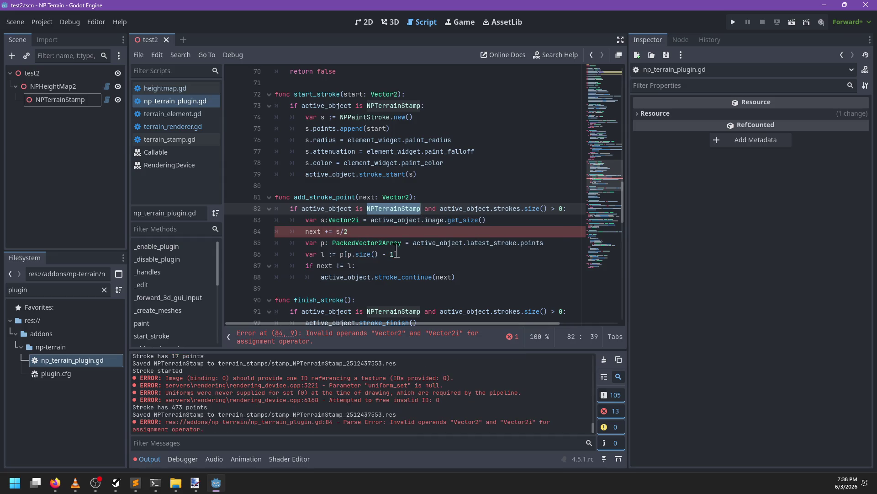
# - Make line 84 offset next by Vector2(s)/2
pyautogui.click(359, 232)
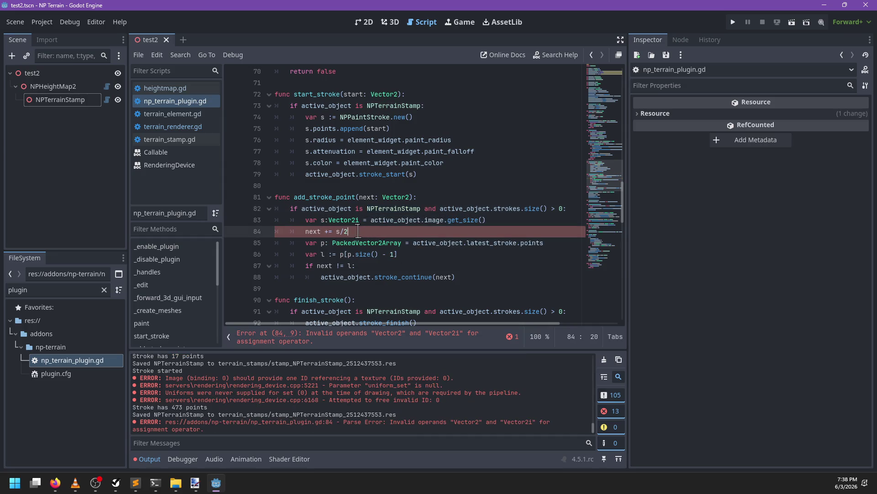
pyautogui.press('Up')
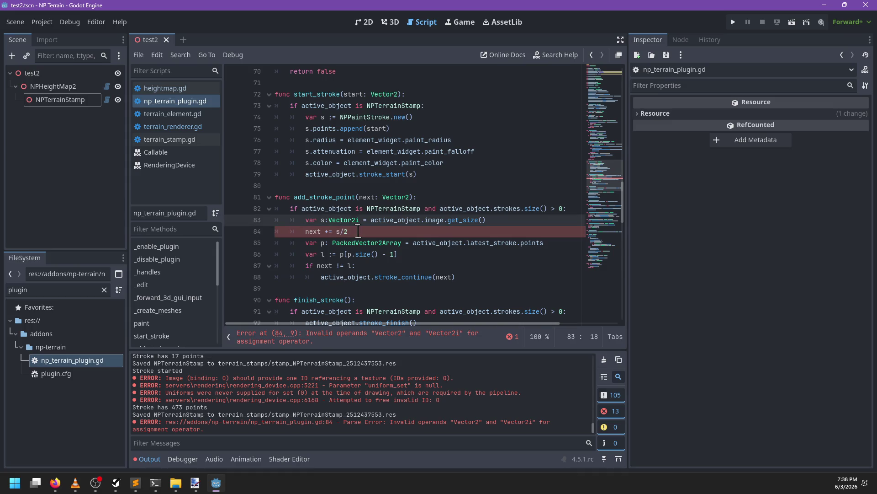
pyautogui.press('Down')
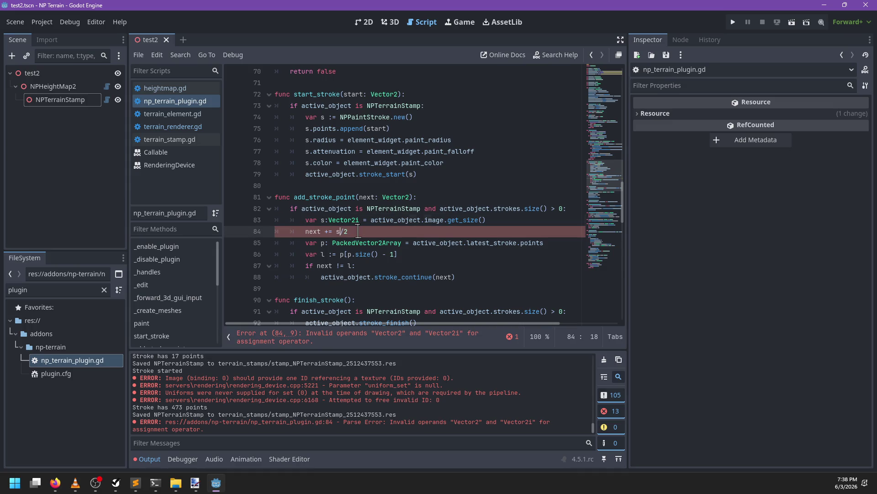
pyautogui.write('2(')
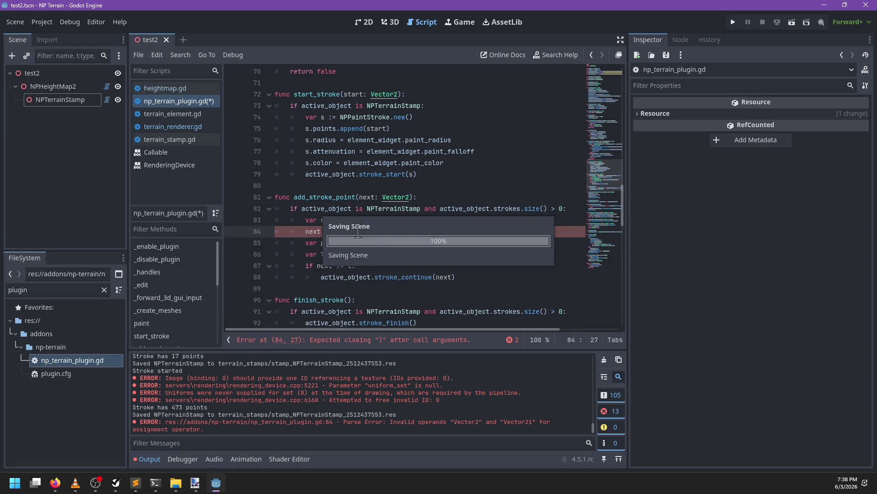
pyautogui.hotkey('alt', 'Tab')
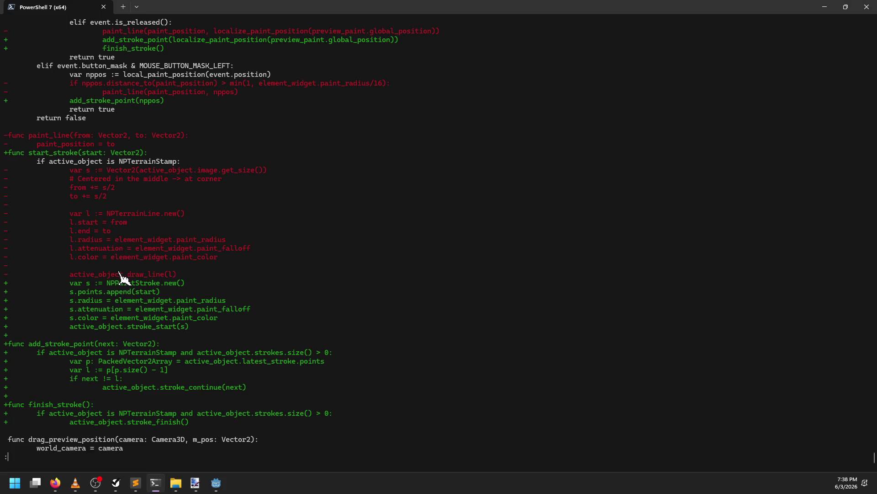
# - After reading the plugin script's git diff, switch back to Godot
pyautogui.hotkey('alt', 'Tab')
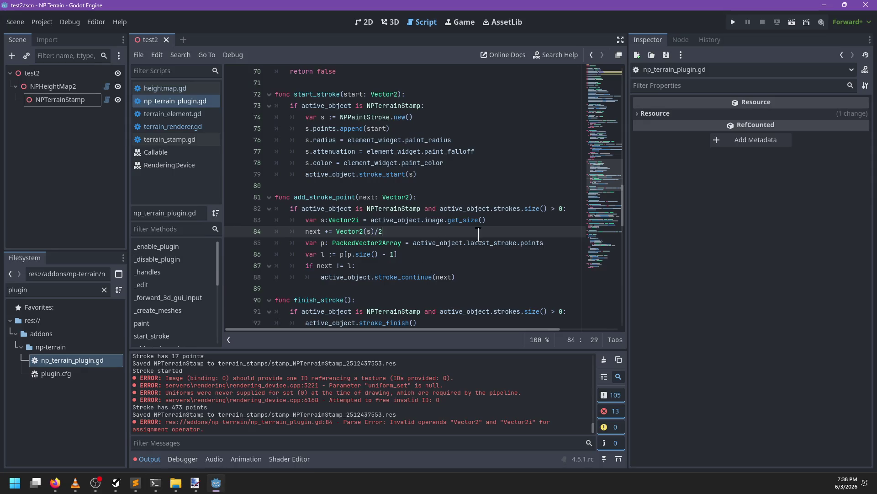
# - Copy the two size-offset lines from add_stroke_point into start_stroke below the if
pyautogui.scroll(1, 479, 235)
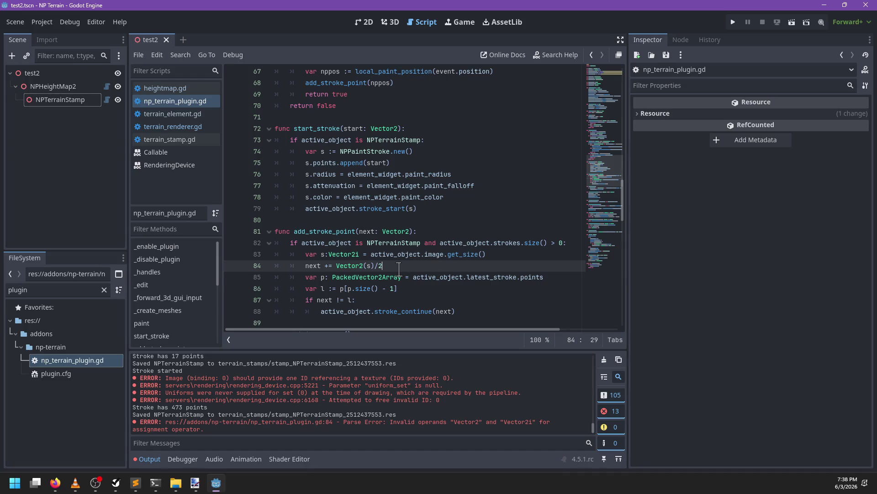
pyautogui.moveTo(399, 269); pyautogui.dragTo(300, 255)
pyautogui.hotkey('ctrl', 'c')
pyautogui.click(435, 151)
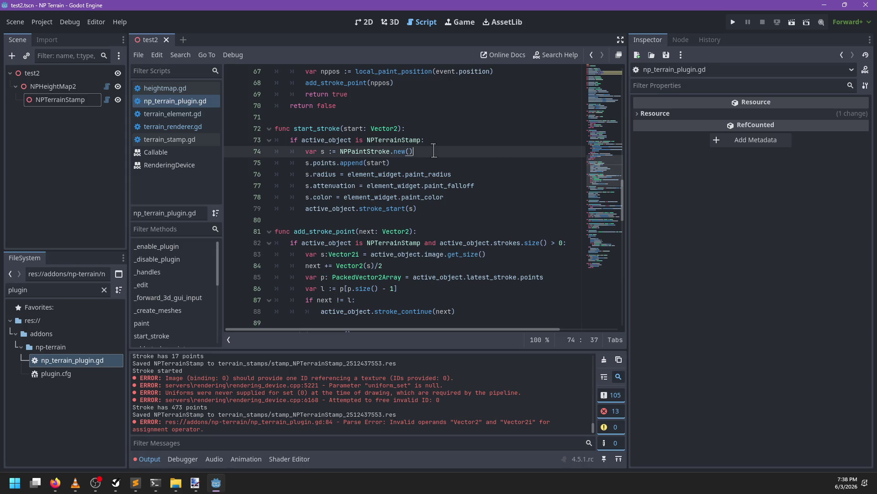
pyautogui.click(443, 142)
pyautogui.hotkey('ctrl', 'v')
pyautogui.hotkey('ctrl', 'z')
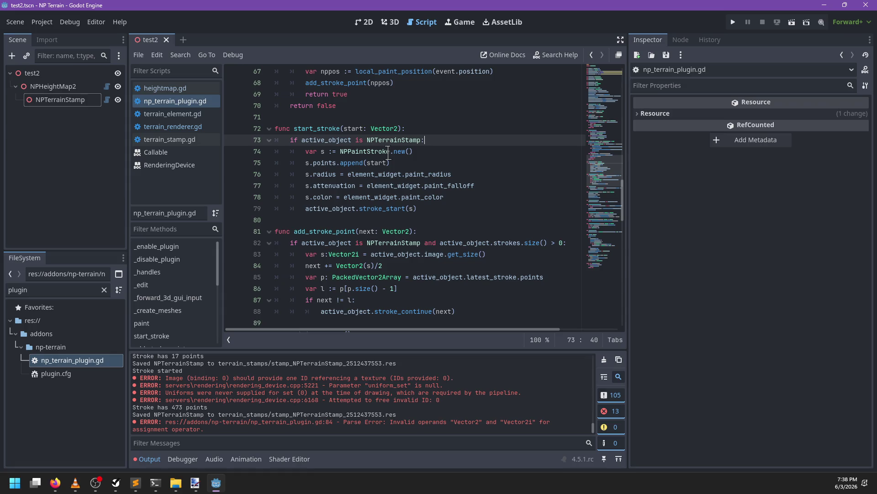
pyautogui.press('Return')
pyautogui.hotkey('ctrl', 'v')
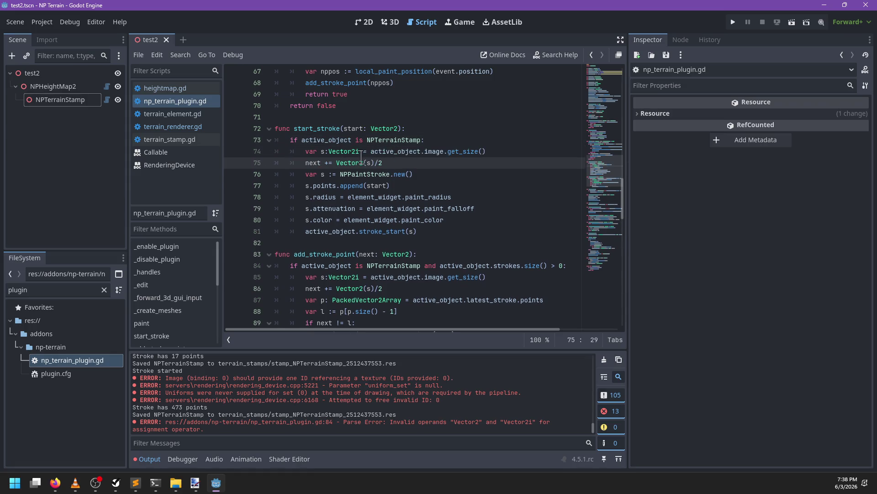
# - Rename s to size and next to start in the pasted lines, then save
pyautogui.click(323, 152)
pyautogui.write('o')
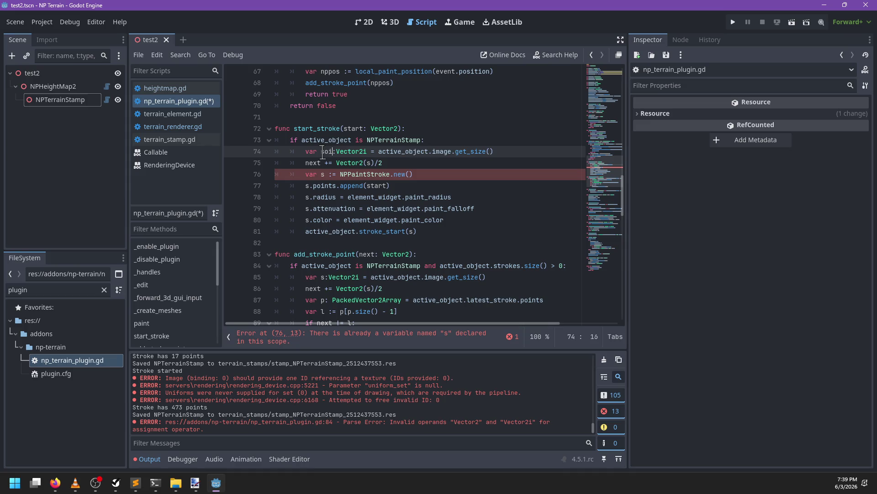
pyautogui.write('ize')
pyautogui.press('Down')
pyautogui.press('Home')
pyautogui.hotkey('ctrl', 'Delete')
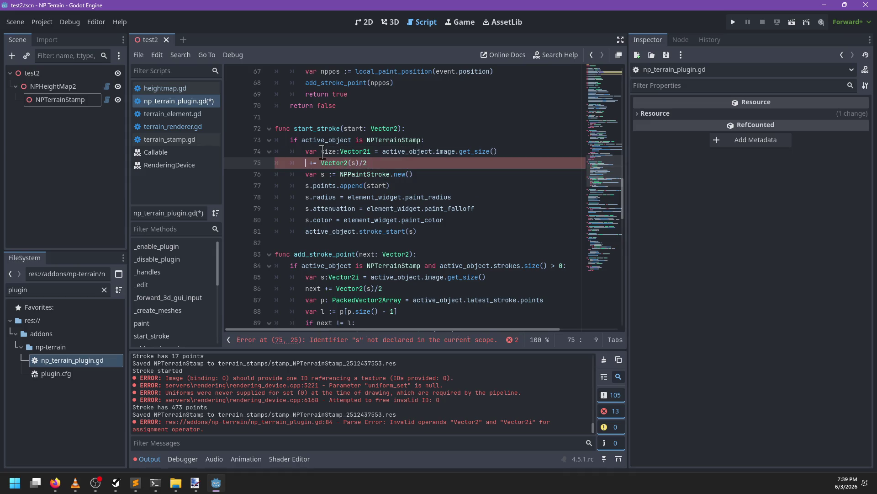
pyautogui.write('start')
pyautogui.press('End')
pyautogui.press('Left')
pyautogui.press('Left')
pyautogui.press('Left')
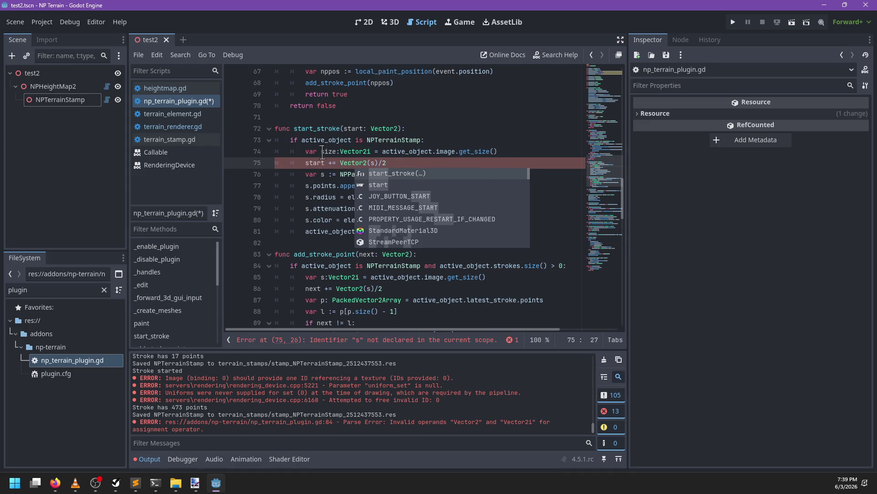
pyautogui.write('ize')
pyautogui.hotkey('ctrl', 's')
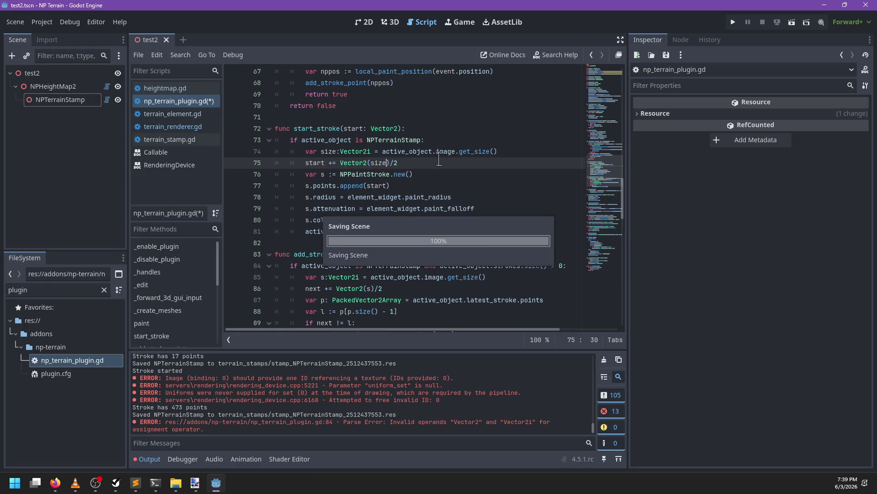
# - Quit the git diff in PowerShell and reopen test2.tscn in the 3D view
pyautogui.hotkey('alt', 'Tab')
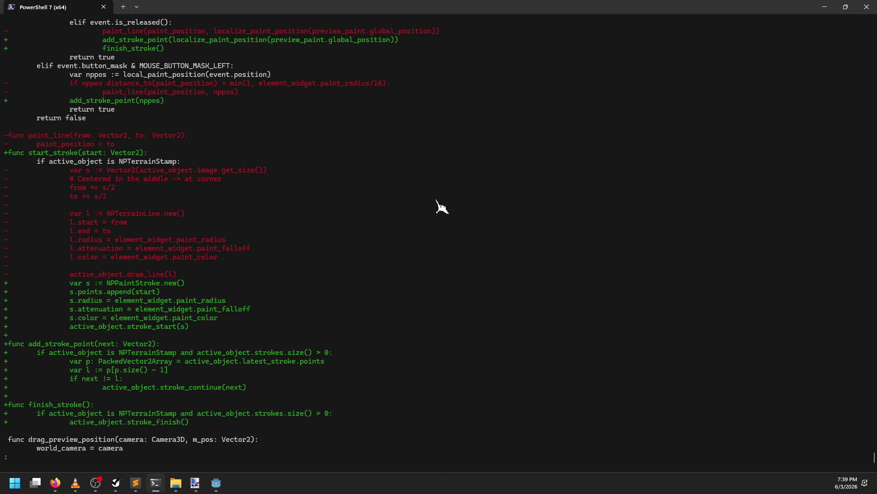
pyautogui.press('q')
pyautogui.hotkey('alt', 'Tab')
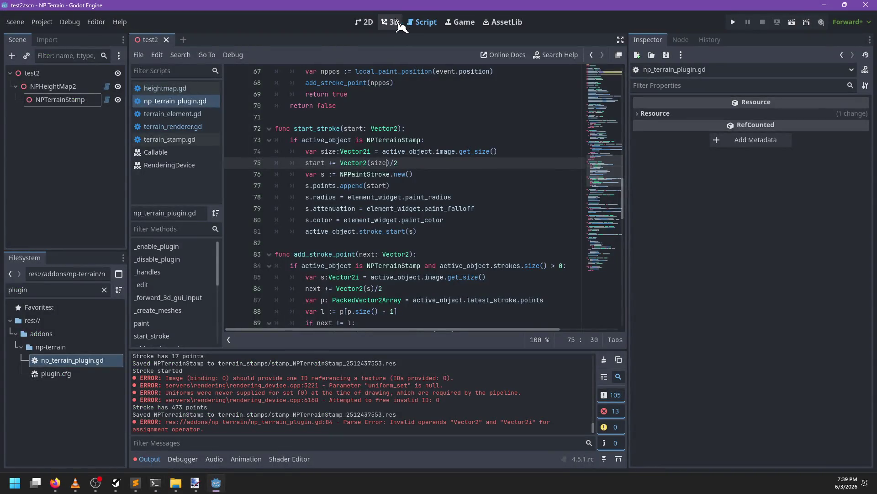
pyautogui.click(391, 22)
pyautogui.middleClick(152, 41)
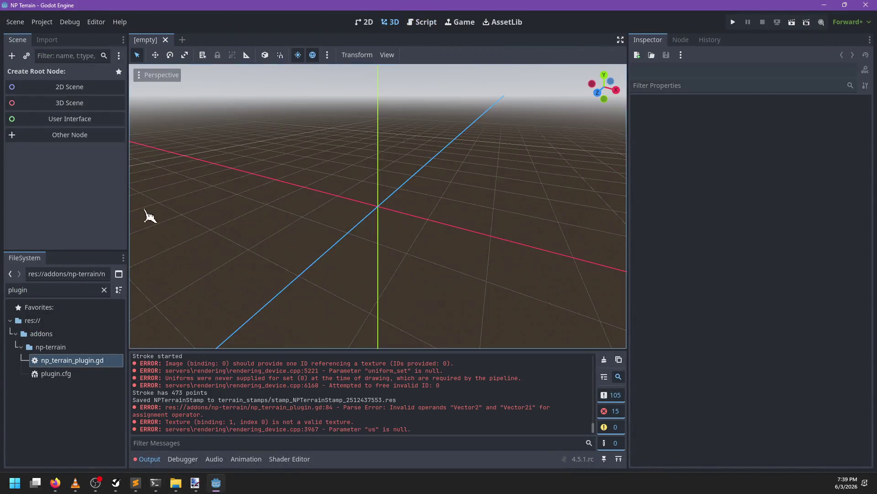
pyautogui.doubleClick(68, 290)
pyautogui.write('test')
pyautogui.doubleClick(55, 443)
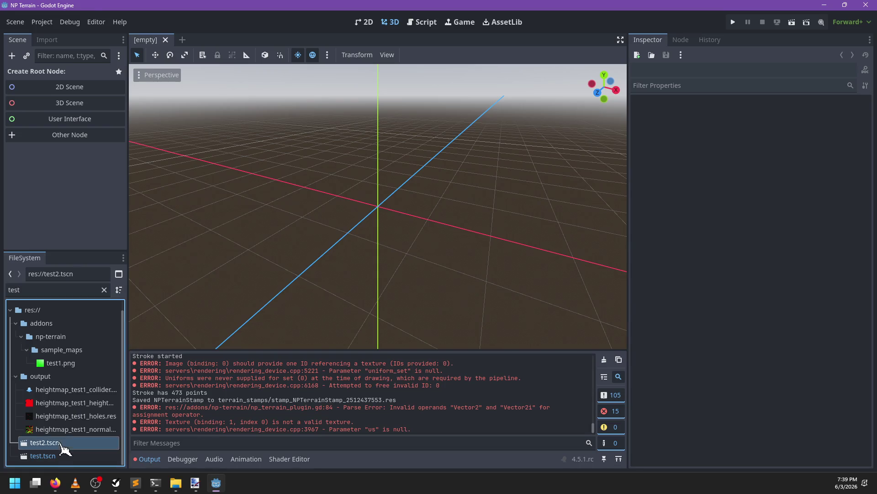
# - Clear the Output log and confirm the plugin is enabled under Project Settings > Plugins
pyautogui.click(91, 88)
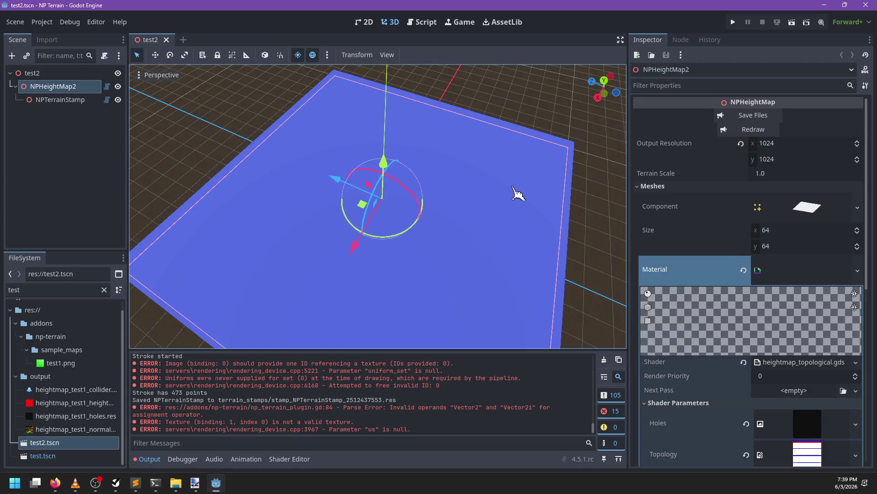
pyautogui.click(68, 99)
pyautogui.click(64, 87)
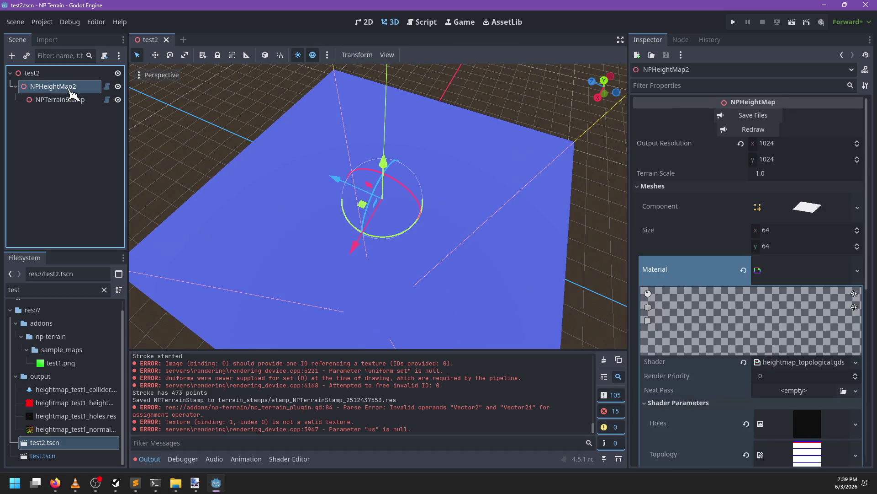
pyautogui.click(55, 73)
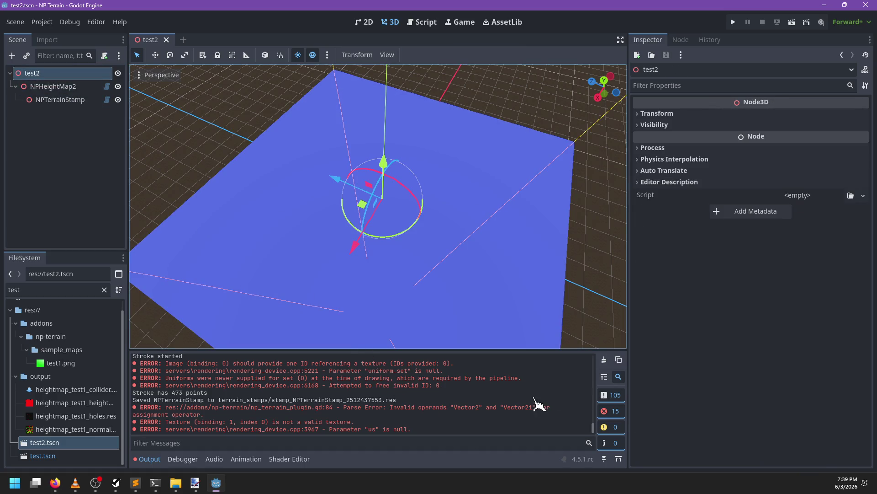
pyautogui.click(604, 361)
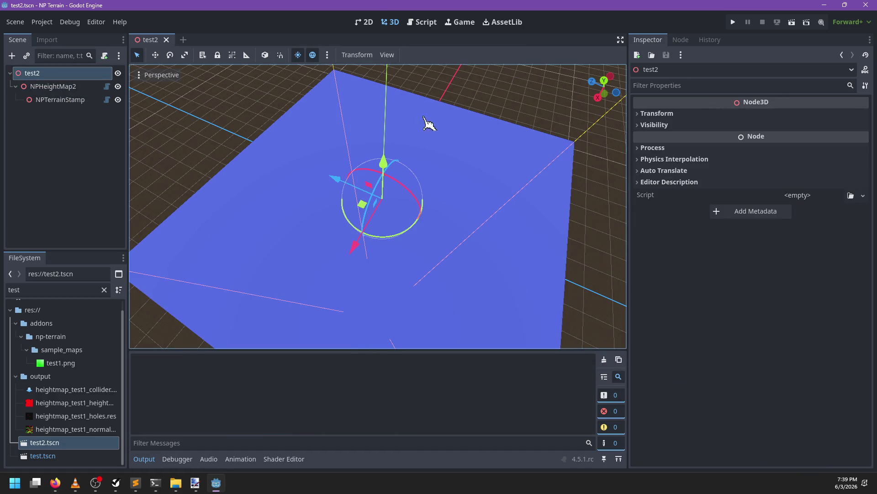
pyautogui.click(420, 22)
pyautogui.click(42, 22)
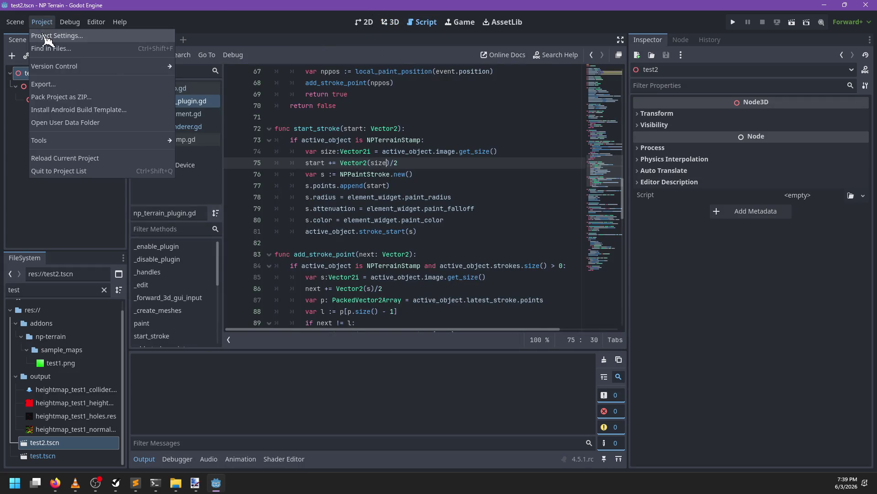
pyautogui.click(55, 33)
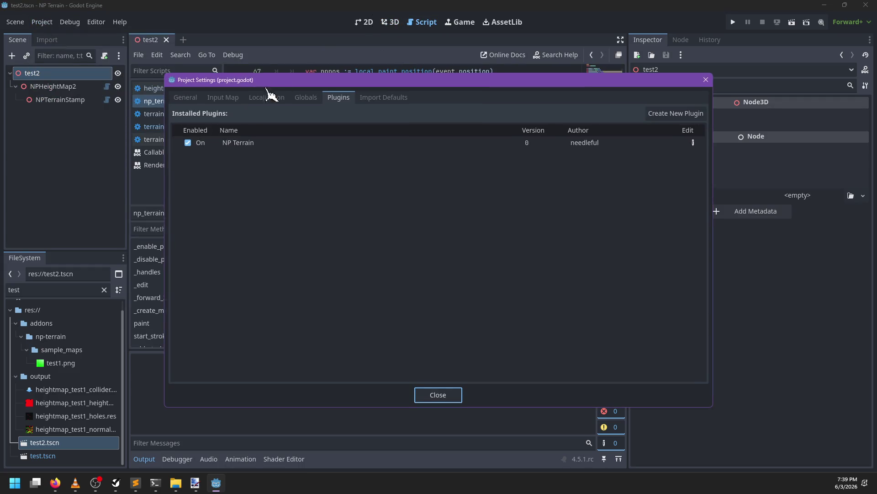
pyautogui.click(439, 394)
# - Reopen test2, select NPTerrainStamp and turn on painting with Paint Settings shown
pyautogui.click(391, 22)
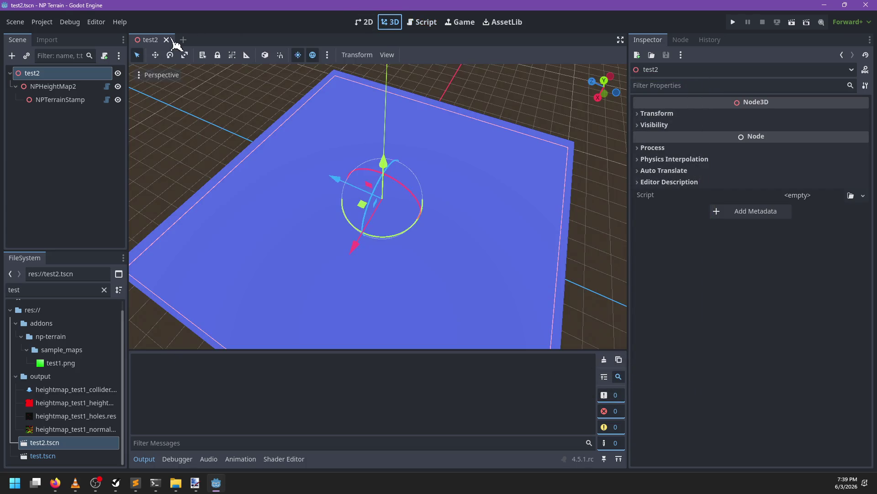
pyautogui.click(166, 39)
pyautogui.click(54, 444)
pyautogui.doubleClick(54, 443)
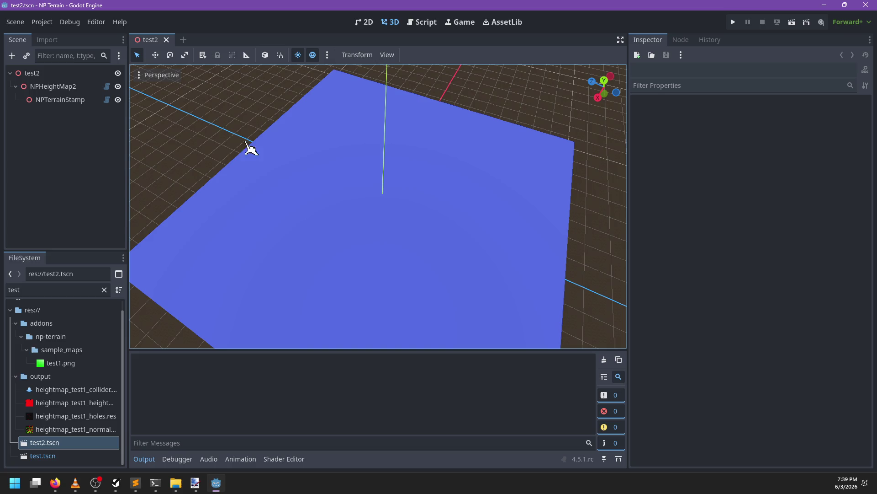
pyautogui.click(66, 98)
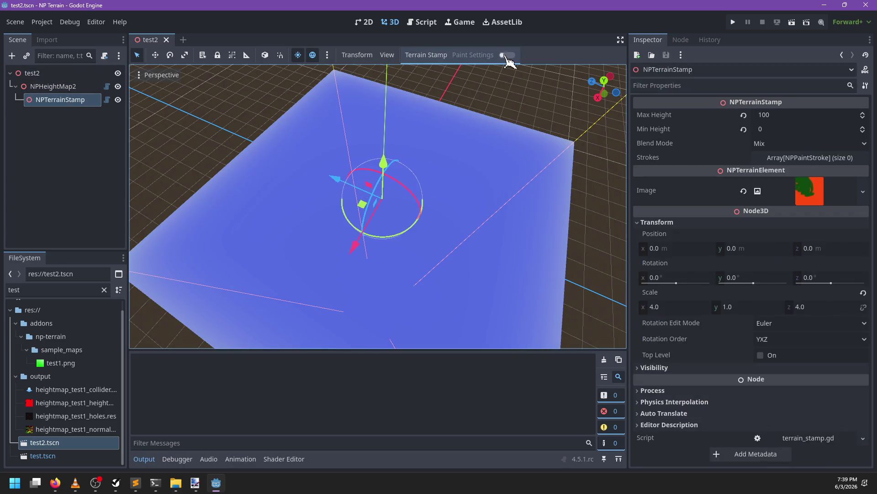
pyautogui.click(507, 55)
pyautogui.click(479, 55)
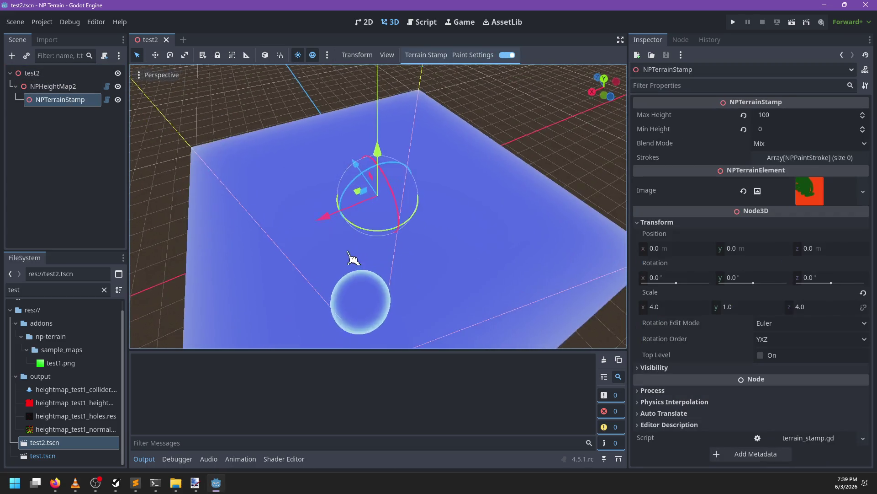
# - Paint two strokes on the terrain and switch the brush colour to green
pyautogui.moveTo(354, 260)
pyautogui.mouseDown()
pyautogui.moveTo(457, 266)
pyautogui.moveTo(337, 262)
pyautogui.moveTo(355, 260)
pyautogui.moveTo(289, 320)
pyautogui.moveTo(377, 218)
pyautogui.moveTo(374, 246)
pyautogui.moveTo(511, 152)
pyautogui.mouseUp()
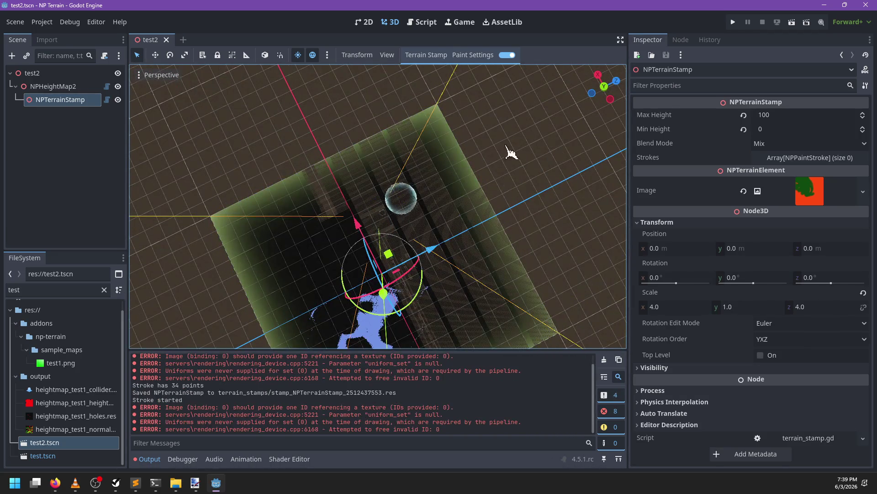
pyautogui.moveTo(471, 215); pyautogui.dragTo(366, 230)
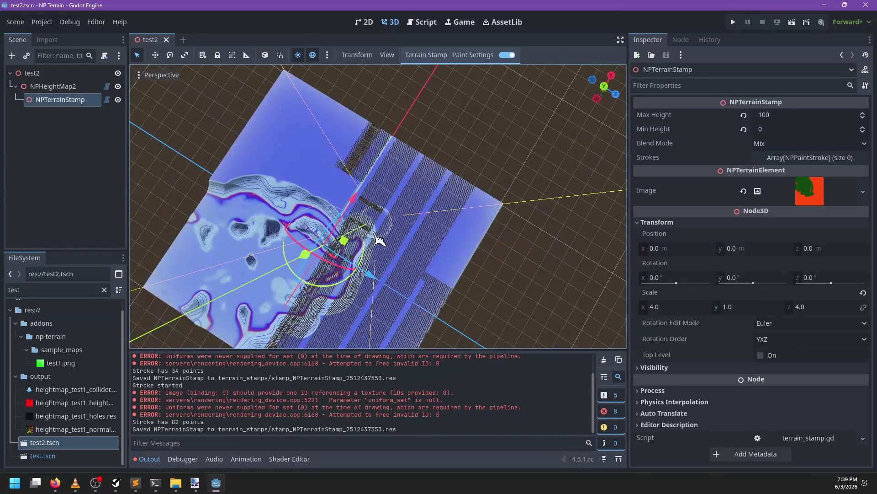
pyautogui.click(473, 55)
pyautogui.click(508, 75)
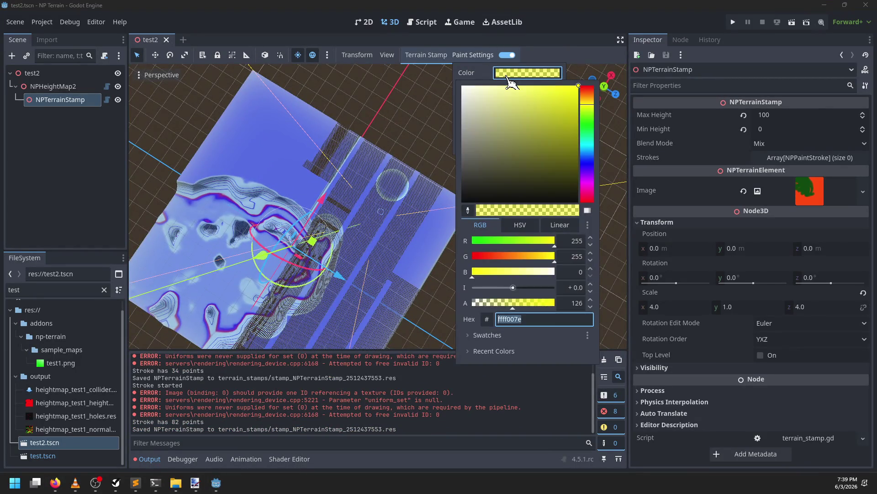
pyautogui.click(587, 123)
pyautogui.click(352, 192)
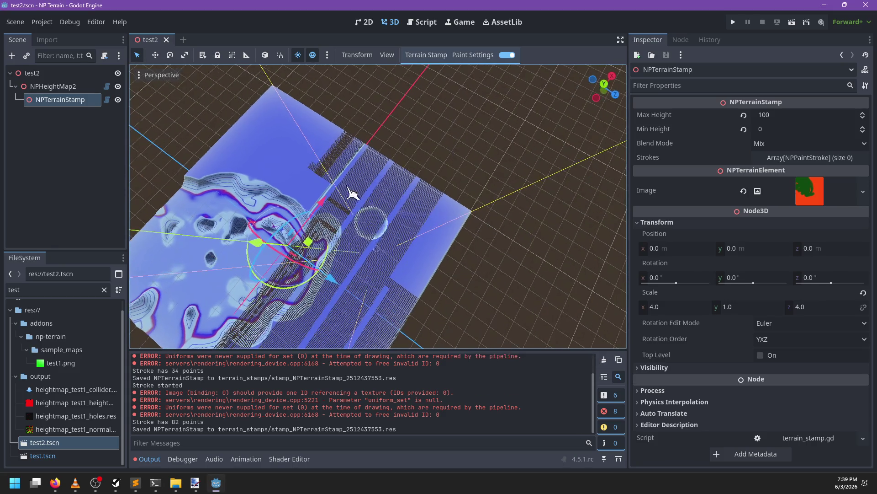
# - Paint five more stamp strokes across the terrain
pyautogui.moveTo(289, 238); pyautogui.dragTo(447, 237)
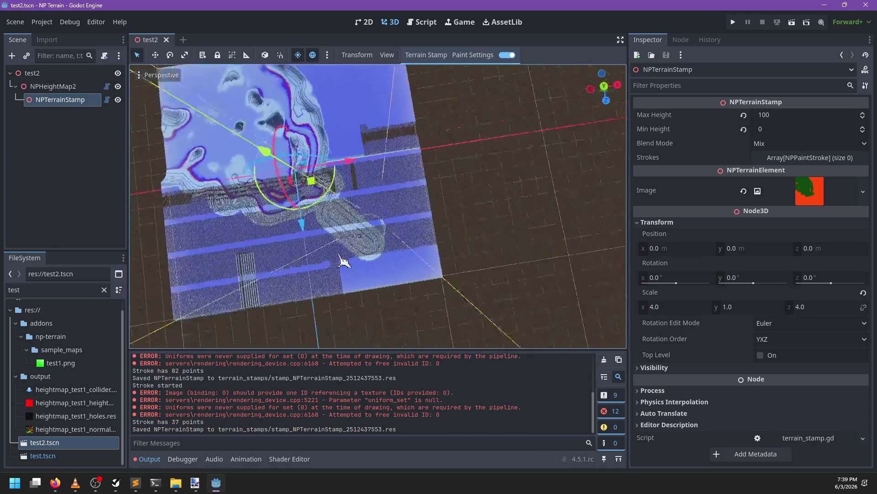
pyautogui.moveTo(378, 249)
pyautogui.mouseDown()
pyautogui.moveTo(386, 177)
pyautogui.moveTo(372, 192)
pyautogui.mouseUp()
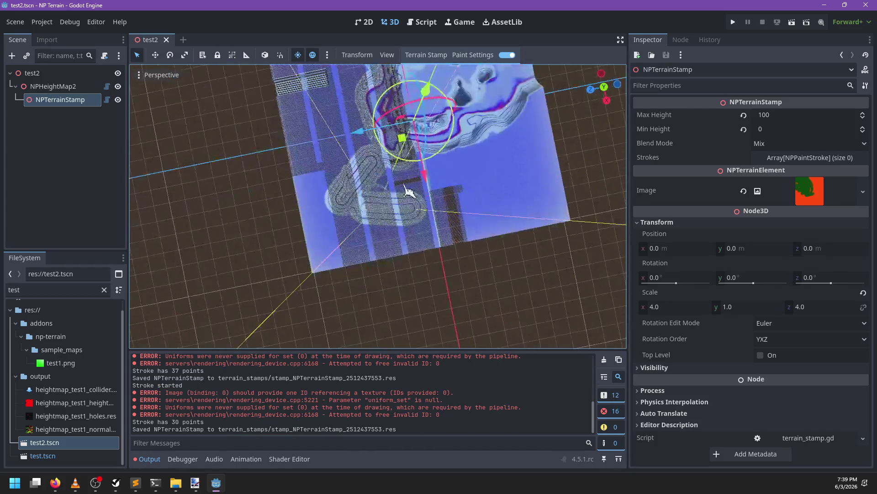
pyautogui.moveTo(391, 284); pyautogui.dragTo(407, 310)
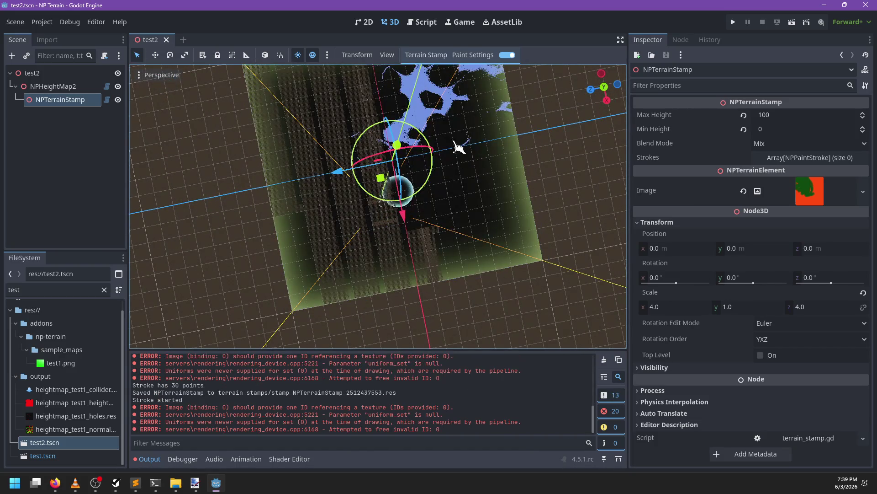
pyautogui.moveTo(458, 147)
pyautogui.mouseDown()
pyautogui.moveTo(356, 161)
pyautogui.moveTo(344, 267)
pyautogui.moveTo(334, 249)
pyautogui.moveTo(372, 303)
pyautogui.moveTo(463, 303)
pyautogui.moveTo(360, 235)
pyautogui.mouseUp()
pyautogui.moveTo(470, 280); pyautogui.dragTo(303, 254)
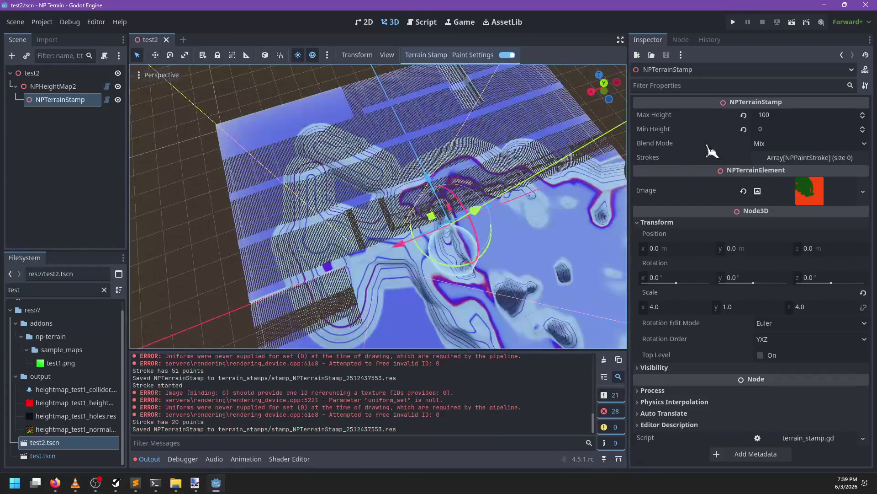
# - Redraw NPHeightMap2 and save its heightmap output files to res://output
pyautogui.click(51, 86)
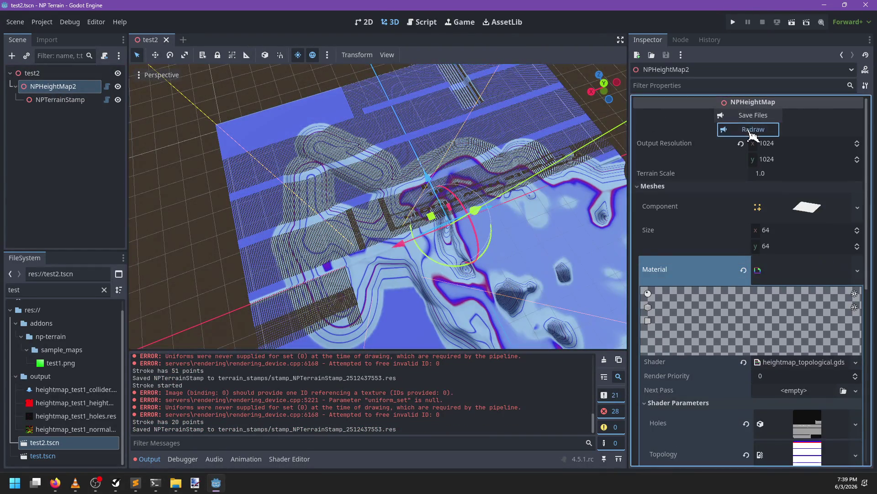
pyautogui.click(751, 130)
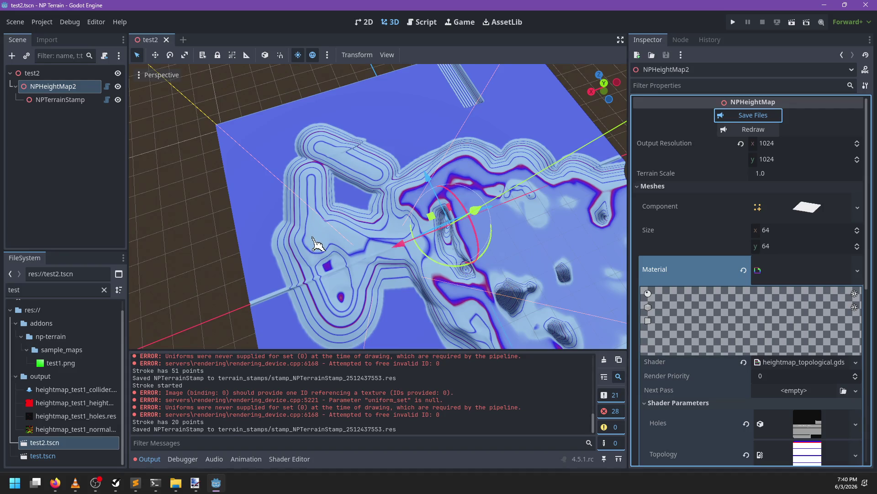
pyautogui.moveTo(315, 244); pyautogui.dragTo(380, 254)
# - Reselect NPTerrainStamp and paint four more strokes on the terrain
pyautogui.click(93, 100)
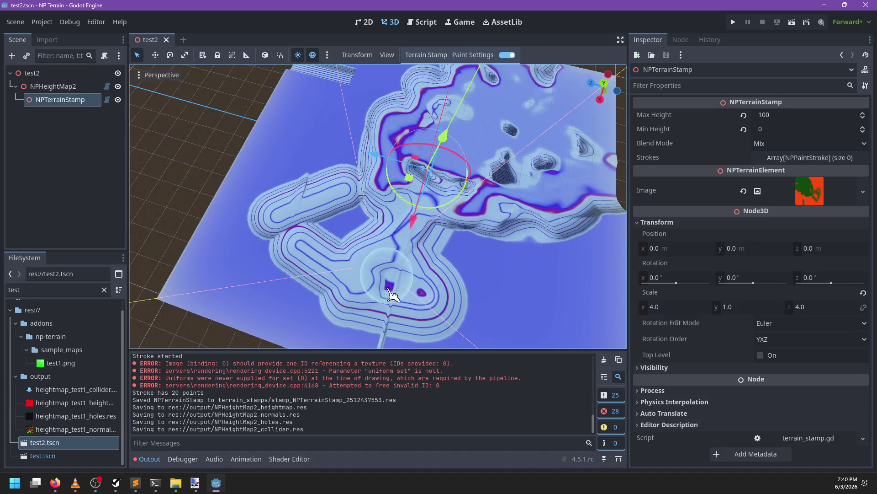
pyautogui.moveTo(390, 294)
pyautogui.mouseDown()
pyautogui.moveTo(544, 256)
pyautogui.moveTo(521, 173)
pyautogui.mouseUp()
pyautogui.moveTo(352, 288)
pyautogui.mouseDown()
pyautogui.moveTo(543, 294)
pyautogui.moveTo(362, 308)
pyautogui.mouseUp()
pyautogui.moveTo(286, 255); pyautogui.dragTo(492, 245)
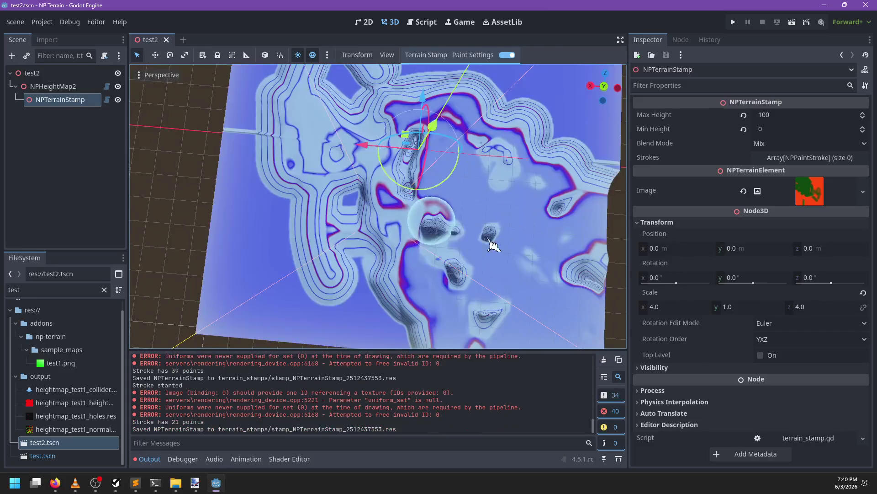
pyautogui.moveTo(476, 192)
pyautogui.mouseDown()
pyautogui.moveTo(464, 307)
pyautogui.moveTo(503, 274)
pyautogui.mouseUp()
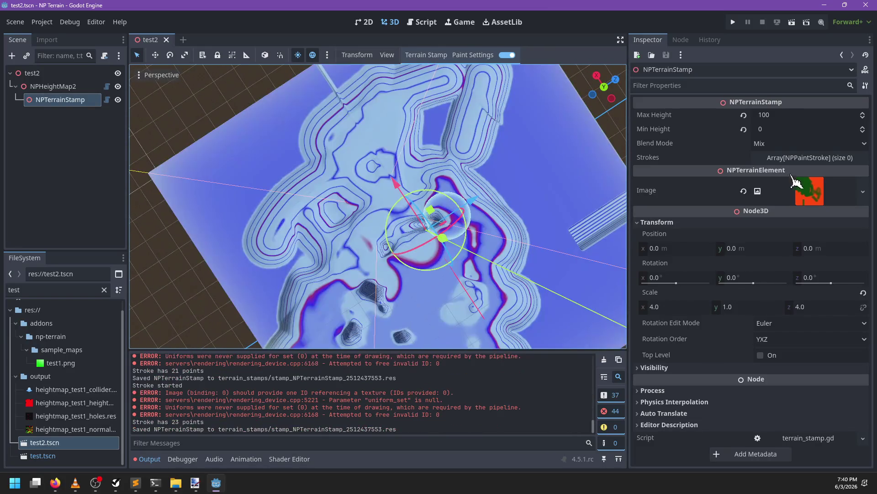
# - Inspect the Holes shader parameter in NPHeightMap2's material, then collapse the material
pyautogui.click(355, 129)
pyautogui.scroll(-10, 808, 222)
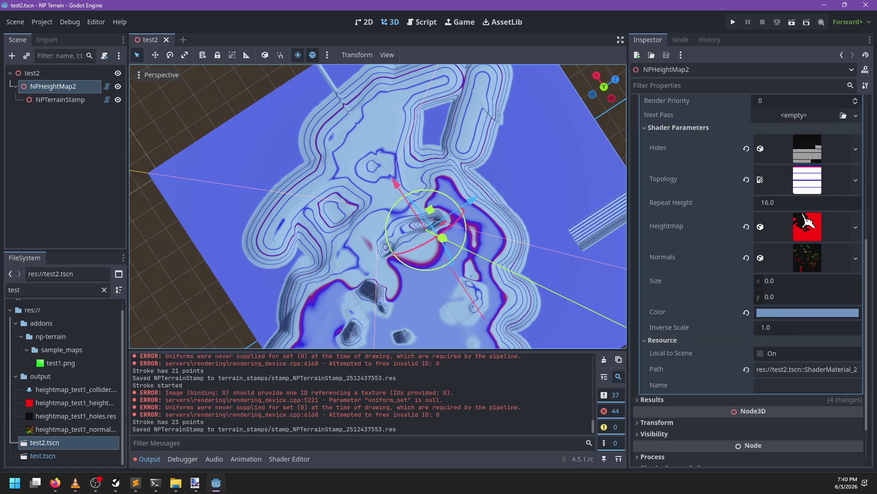
pyautogui.click(807, 149)
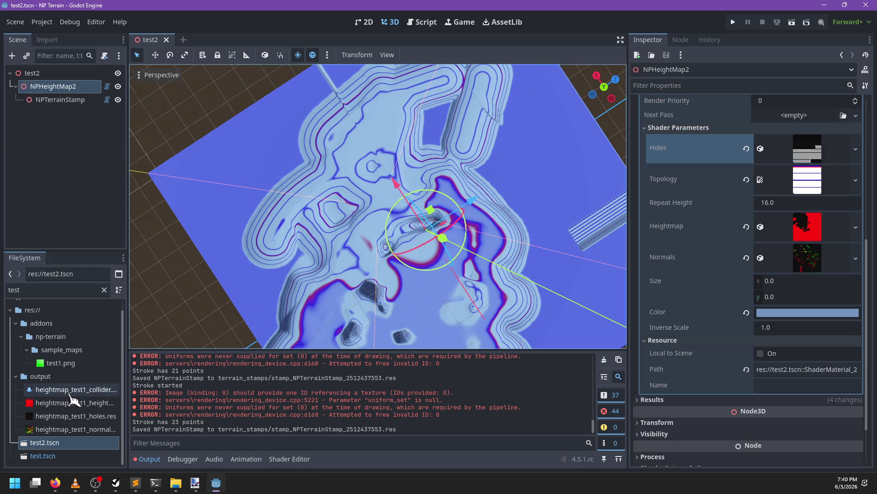
pyautogui.scroll(3, 793, 197)
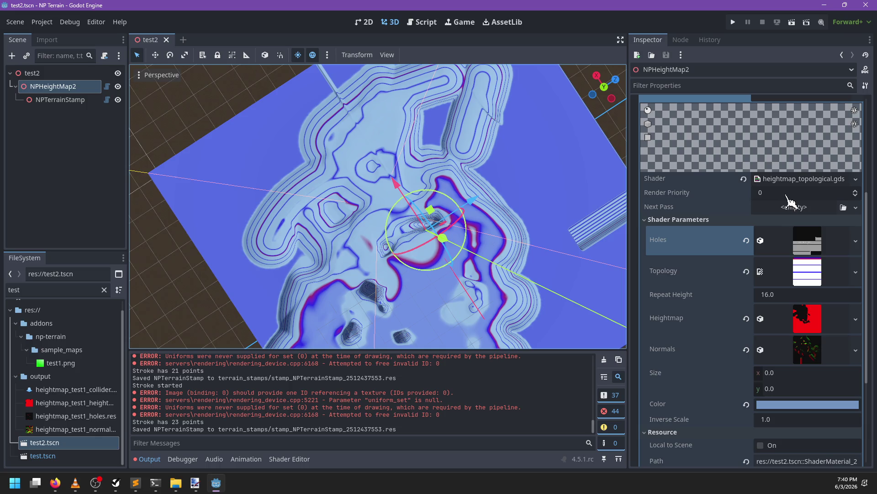
pyautogui.click(748, 219)
pyautogui.click(690, 278)
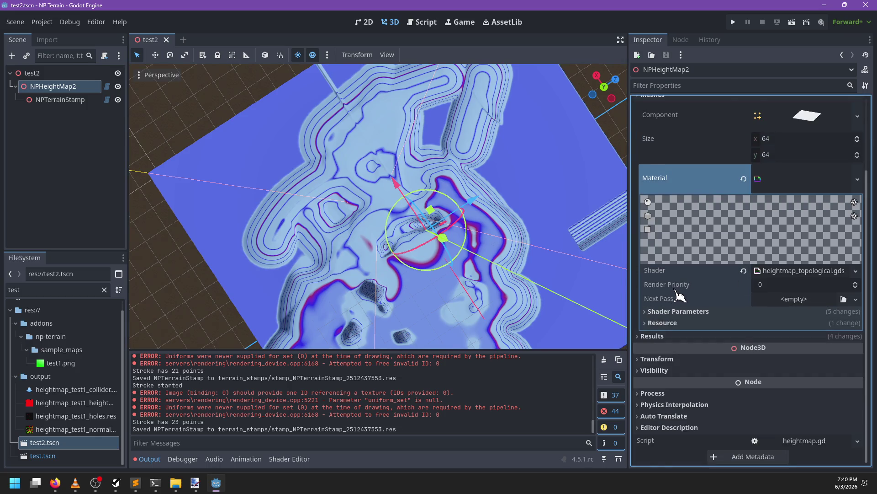
pyautogui.scroll(3, 680, 296)
pyautogui.click(782, 272)
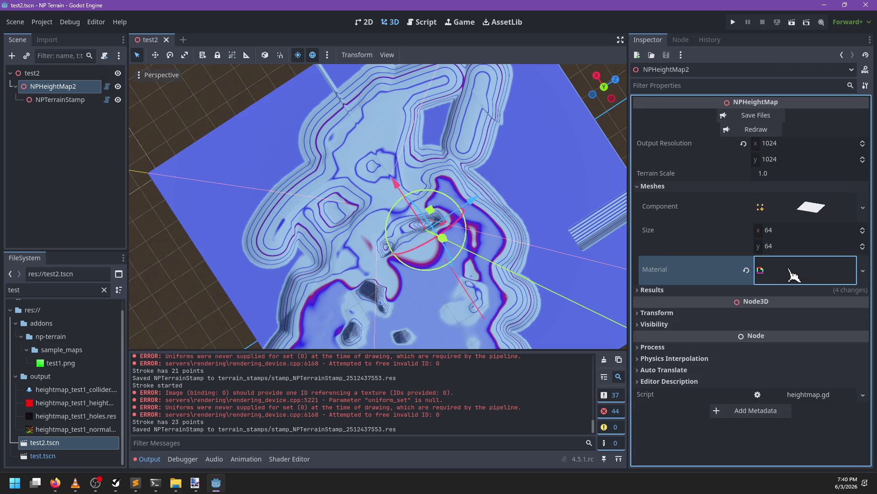
# - Expand Results and check the generated Hole Map and Collider resources
pyautogui.click(676, 291)
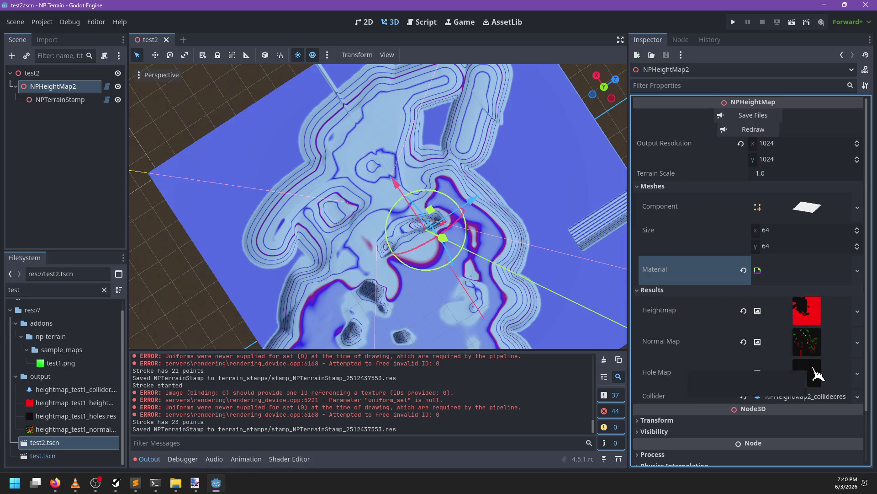
pyautogui.click(816, 375)
pyautogui.click(816, 375)
pyautogui.scroll(-2, 816, 374)
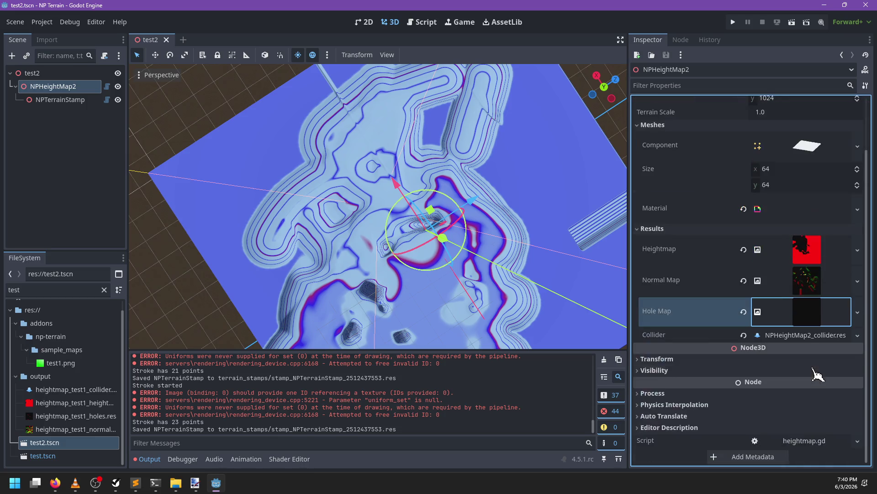
pyautogui.click(802, 338)
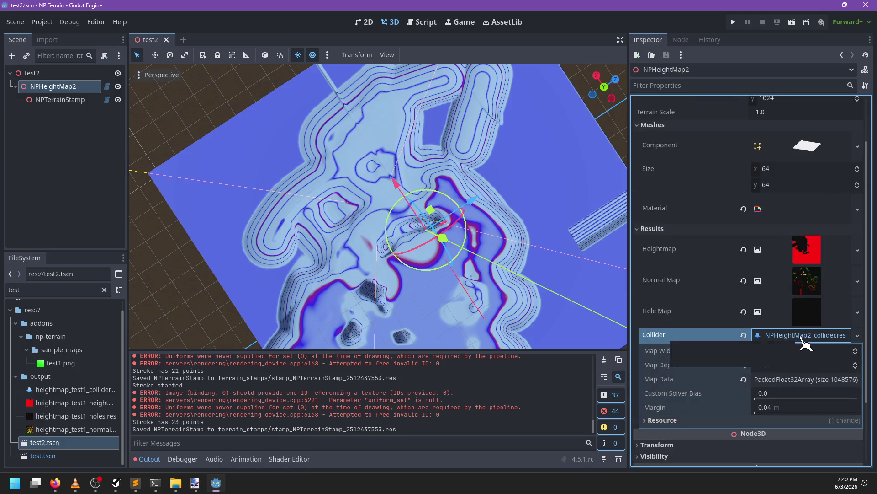
pyautogui.click(802, 338)
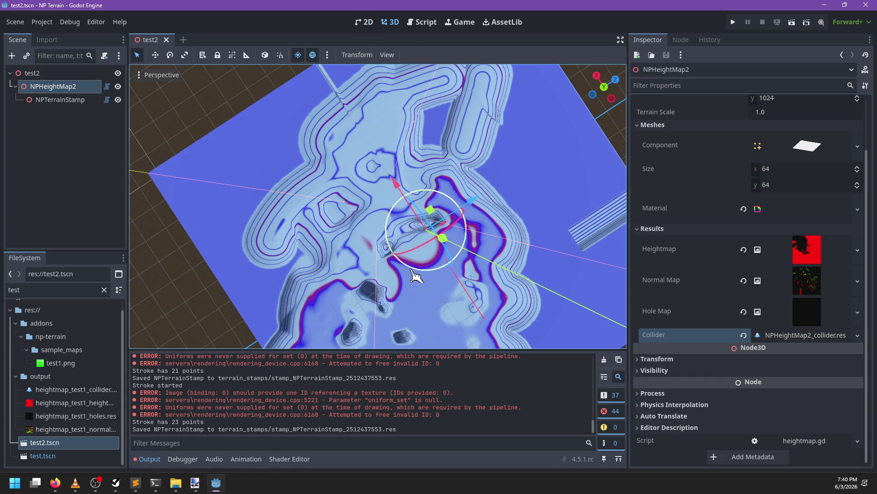
pyautogui.moveTo(416, 274)
pyautogui.mouseDown()
pyautogui.moveTo(468, 231)
pyautogui.moveTo(320, 192)
pyautogui.moveTo(297, 256)
pyautogui.moveTo(306, 215)
pyautogui.moveTo(404, 264)
pyautogui.moveTo(372, 234)
pyautogui.moveTo(346, 264)
pyautogui.mouseUp()
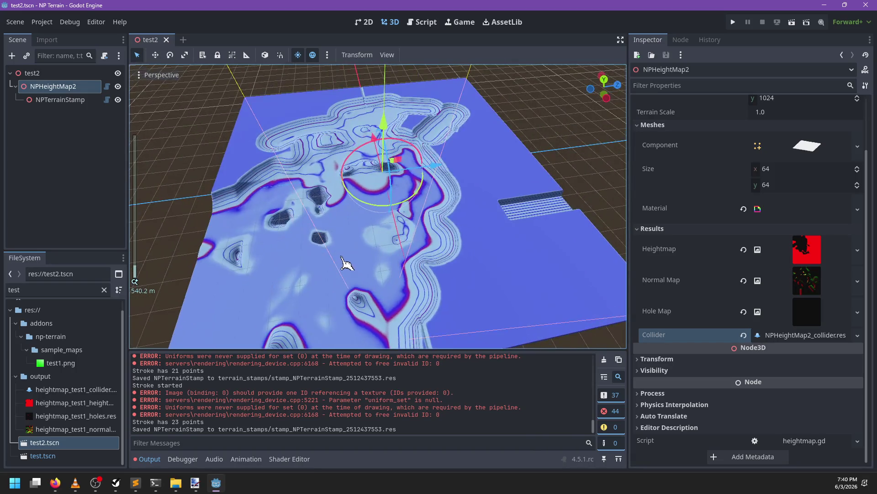
# - Reselect NPTerrainStamp and paint eight more strokes across the terrain
pyautogui.click(57, 99)
pyautogui.moveTo(224, 159)
pyautogui.mouseDown()
pyautogui.moveTo(392, 231)
pyautogui.moveTo(499, 229)
pyautogui.mouseUp()
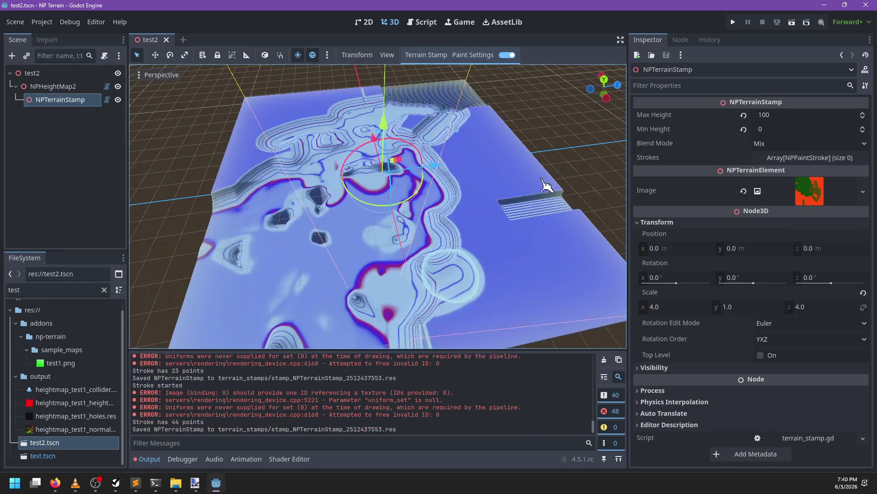
pyautogui.moveTo(401, 254)
pyautogui.mouseDown()
pyautogui.moveTo(414, 251)
pyautogui.moveTo(446, 327)
pyautogui.mouseUp()
pyautogui.moveTo(552, 308)
pyautogui.mouseDown()
pyautogui.moveTo(425, 256)
pyautogui.moveTo(402, 224)
pyautogui.moveTo(327, 316)
pyautogui.mouseUp()
pyautogui.moveTo(457, 274); pyautogui.dragTo(427, 333)
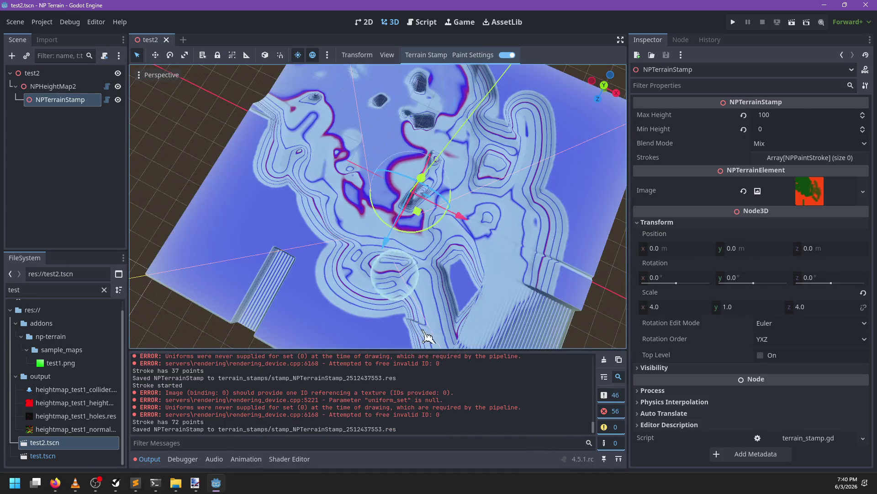
pyautogui.moveTo(430, 280)
pyautogui.mouseDown()
pyautogui.moveTo(345, 251)
pyautogui.moveTo(429, 322)
pyautogui.mouseUp()
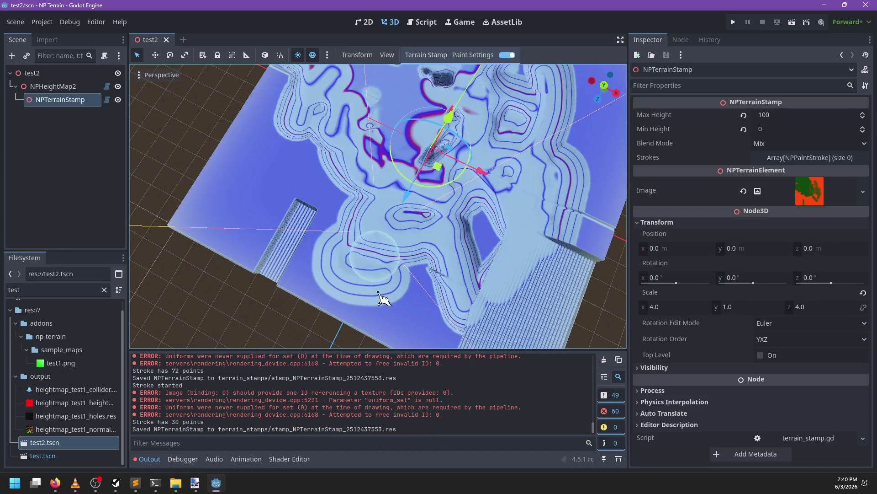
pyautogui.moveTo(383, 298)
pyautogui.mouseDown()
pyautogui.moveTo(357, 270)
pyautogui.moveTo(374, 276)
pyautogui.moveTo(455, 221)
pyautogui.mouseUp()
pyautogui.moveTo(383, 264)
pyautogui.mouseDown()
pyautogui.moveTo(298, 333)
pyautogui.moveTo(413, 237)
pyautogui.mouseUp()
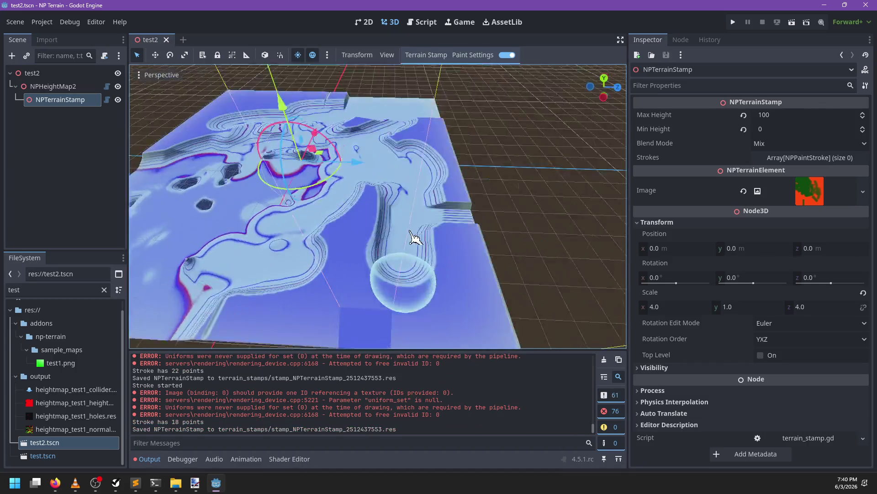
pyautogui.scroll(5, 412, 233)
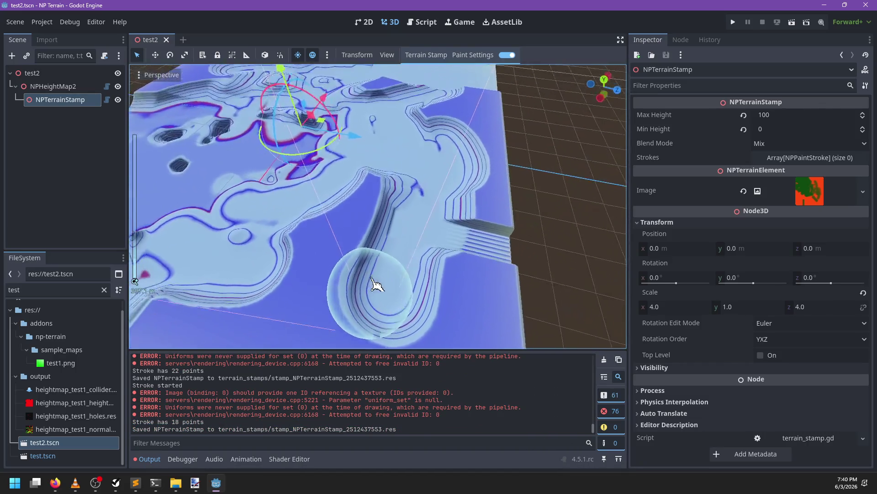
pyautogui.moveTo(377, 284)
pyautogui.mouseDown()
pyautogui.moveTo(147, 261)
pyautogui.moveTo(473, 241)
pyautogui.moveTo(265, 245)
pyautogui.moveTo(303, 256)
pyautogui.mouseUp()
pyautogui.scroll(-3, 274, 250)
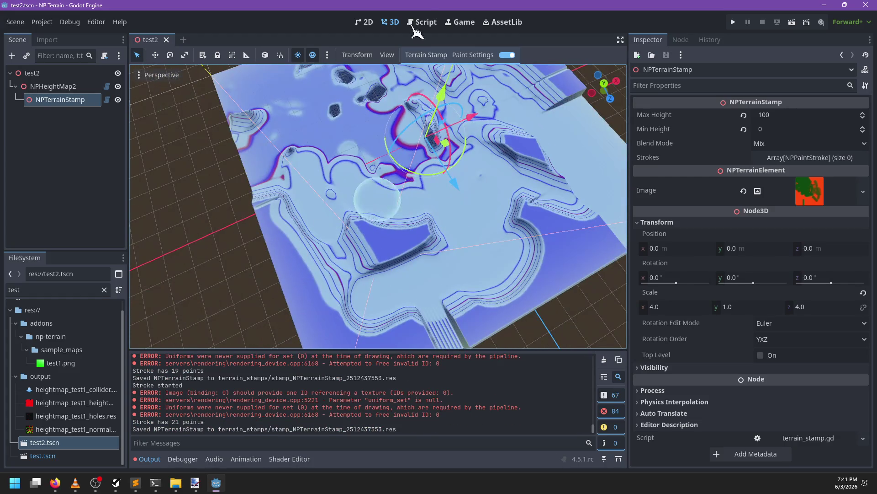
# - Review terrain_renderer.gd, then the height computation near line 177 in heightmap.gd
pyautogui.click(423, 23)
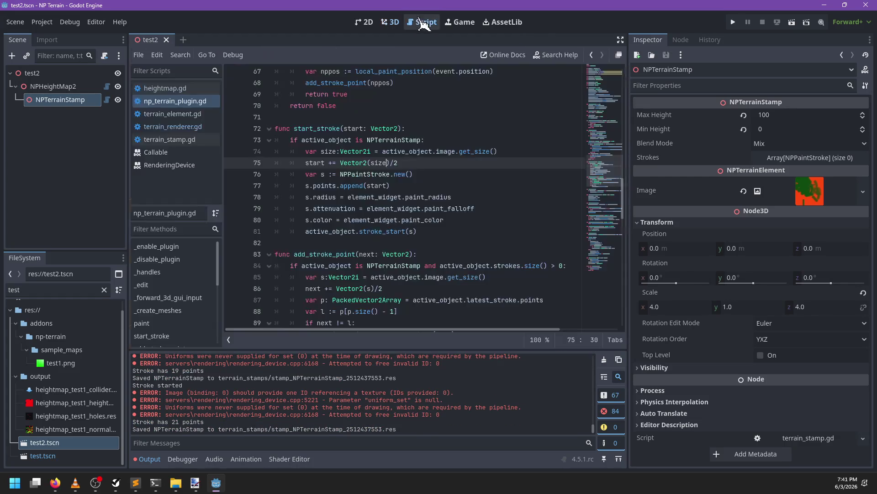
pyautogui.click(178, 126)
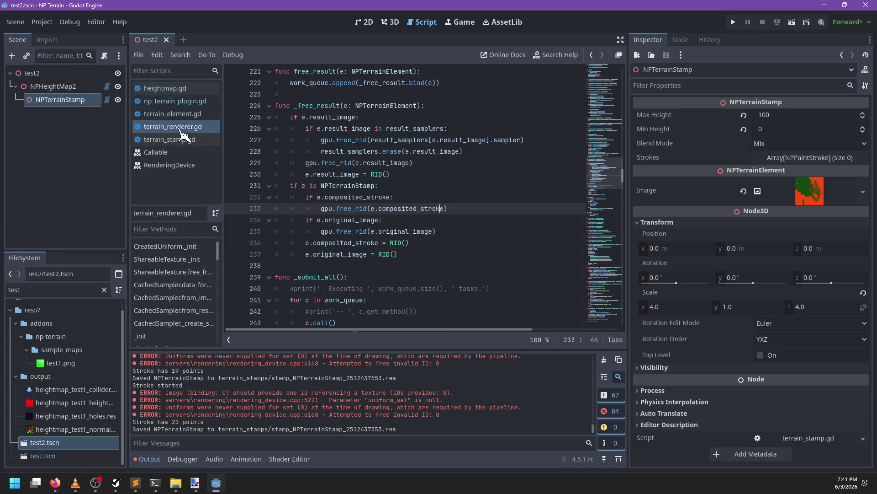
pyautogui.click(183, 90)
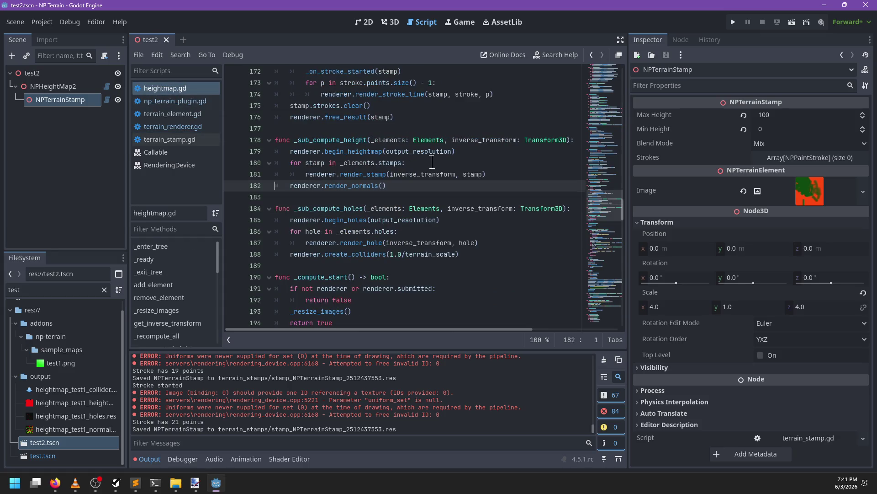
pyautogui.click(422, 124)
# - Back in the 3D view, paint several new stamp strokes and frame the stamp with F
pyautogui.click(389, 23)
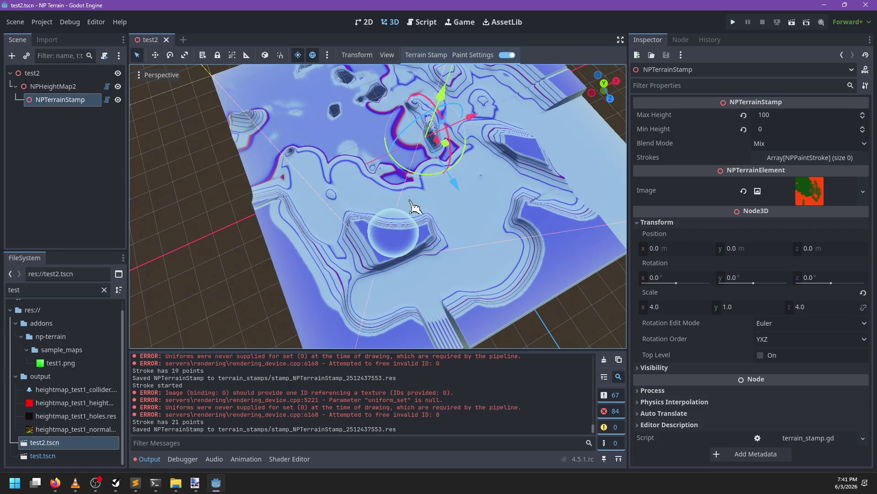
pyautogui.moveTo(375, 302)
pyautogui.mouseDown()
pyautogui.moveTo(349, 280)
pyautogui.moveTo(431, 146)
pyautogui.moveTo(521, 135)
pyautogui.mouseUp()
pyautogui.moveTo(441, 189)
pyautogui.mouseDown()
pyautogui.moveTo(255, 166)
pyautogui.moveTo(372, 172)
pyautogui.mouseUp()
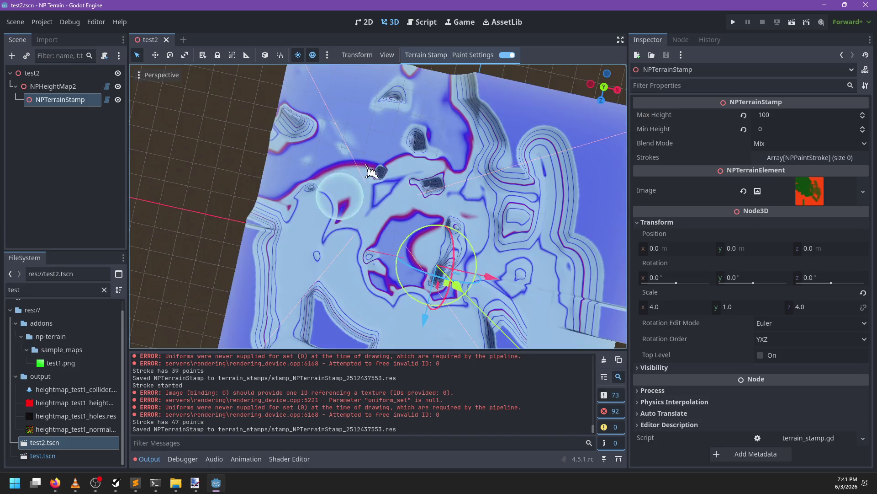
pyautogui.moveTo(359, 231); pyautogui.dragTo(350, 227)
pyautogui.moveTo(587, 180); pyautogui.dragTo(399, 251)
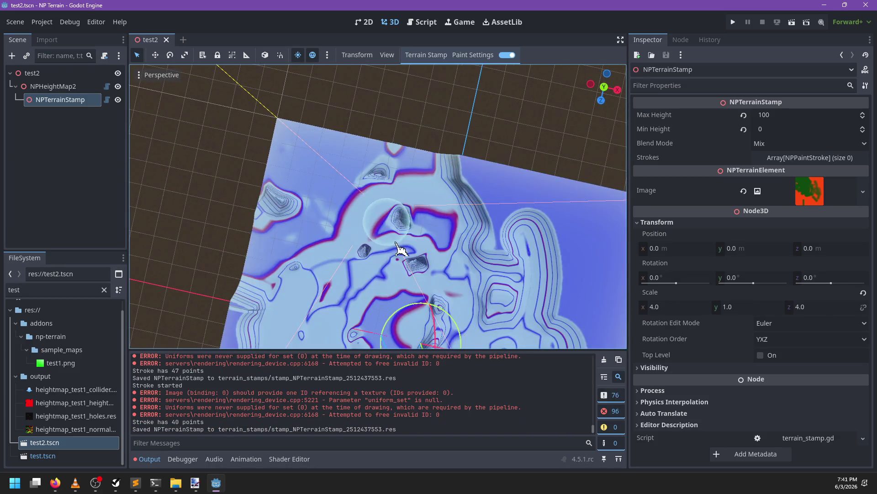
pyautogui.scroll(2, 470, 175)
pyautogui.press('f')
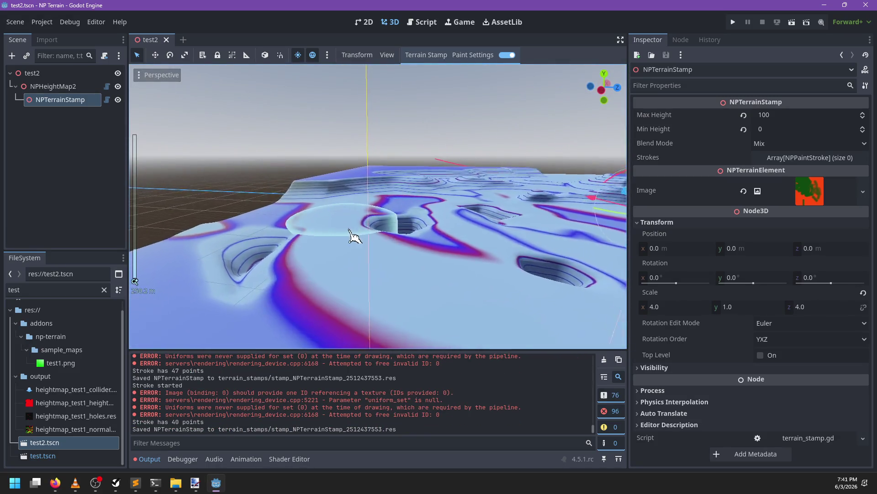
pyautogui.moveTo(495, 237)
pyautogui.mouseDown()
pyautogui.moveTo(435, 256)
pyautogui.moveTo(321, 266)
pyautogui.mouseUp()
pyautogui.scroll(-3, 322, 266)
# - Change the brush colour to orange (ffb9007e) and paint a raised stroke on the terrain
pyautogui.click(488, 55)
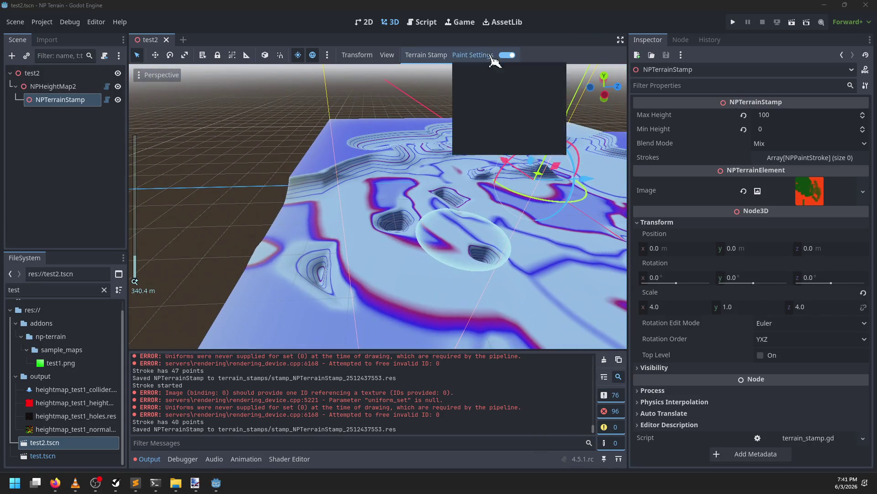
pyautogui.click(527, 72)
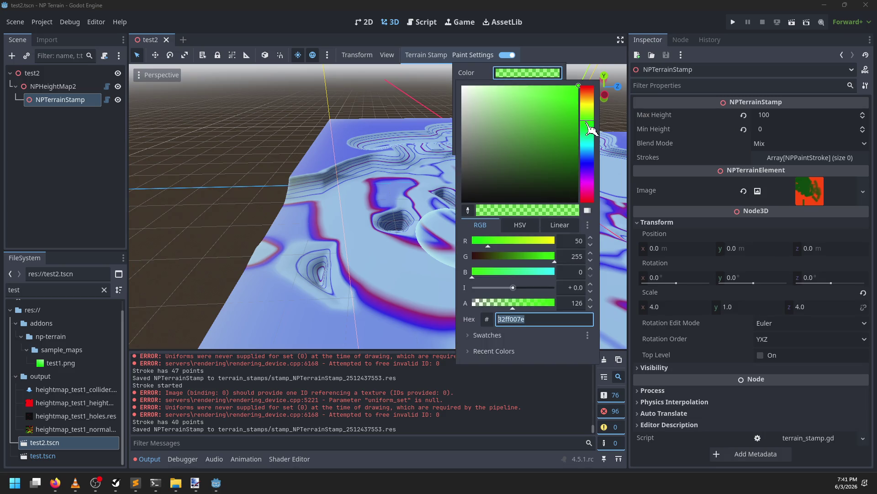
pyautogui.moveTo(588, 106); pyautogui.dragTo(588, 100)
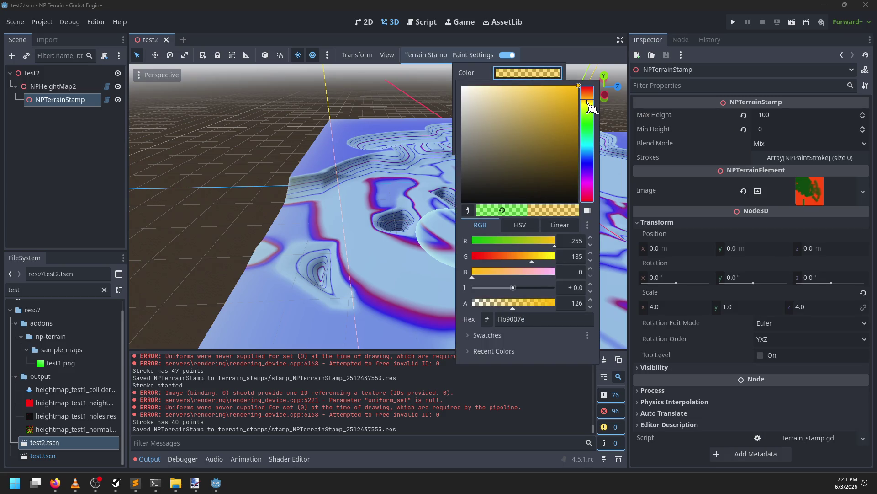
pyautogui.click(482, 69)
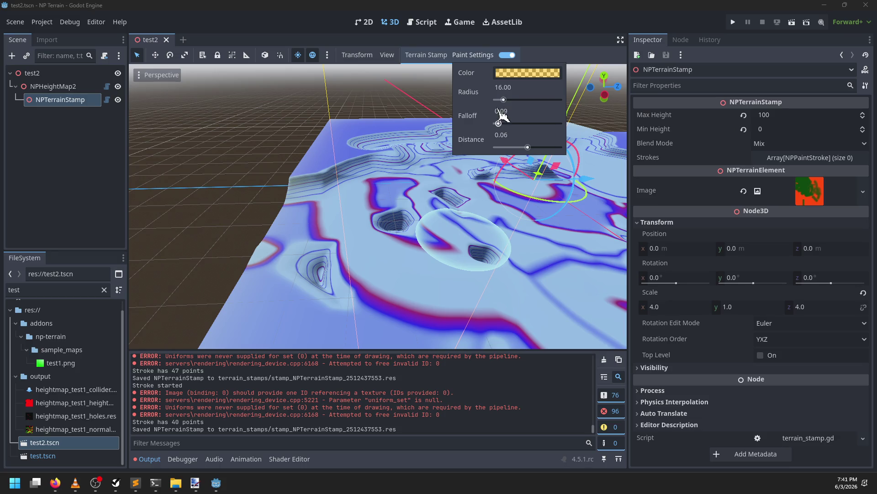
pyautogui.scroll(3, 364, 264)
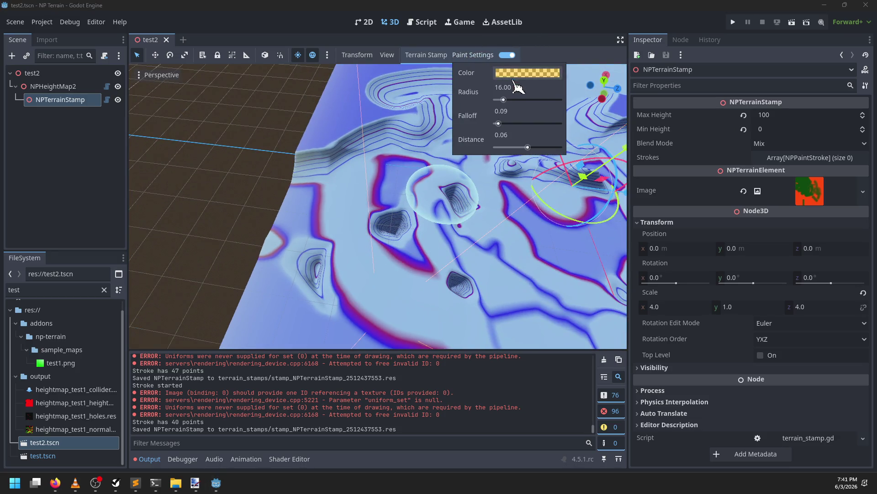
pyautogui.click(521, 73)
pyautogui.click(314, 284)
pyautogui.scroll(-2, 302, 303)
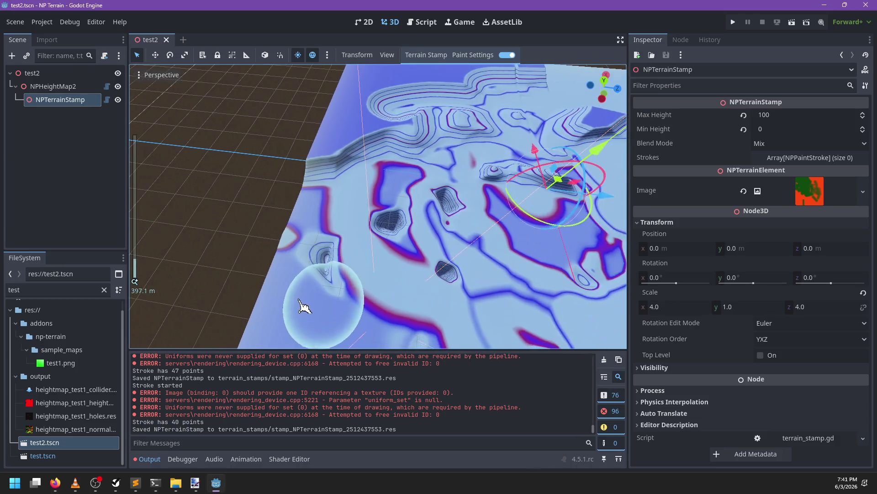
pyautogui.moveTo(304, 306); pyautogui.dragTo(462, 227)
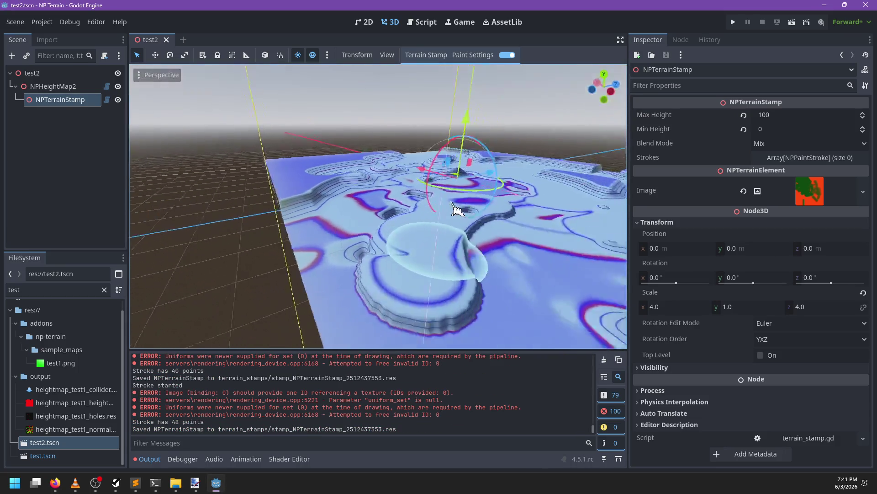
# - Orbit to a higher view, raise brush Distance to 0.12, and paint a stroke
pyautogui.scroll(3, 402, 231)
pyautogui.moveTo(402, 231)
pyautogui.mouseDown()
pyautogui.moveTo(474, 241)
pyautogui.moveTo(512, 228)
pyautogui.moveTo(462, 256)
pyautogui.moveTo(441, 221)
pyautogui.moveTo(349, 256)
pyautogui.moveTo(323, 240)
pyautogui.moveTo(354, 252)
pyautogui.moveTo(315, 253)
pyautogui.moveTo(464, 182)
pyautogui.moveTo(483, 212)
pyautogui.moveTo(478, 201)
pyautogui.moveTo(475, 210)
pyautogui.mouseUp()
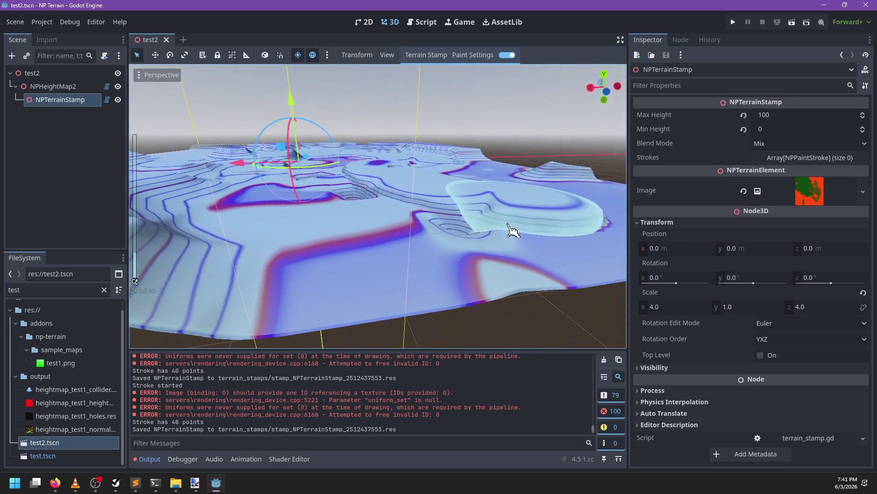
pyautogui.scroll(2, 475, 210)
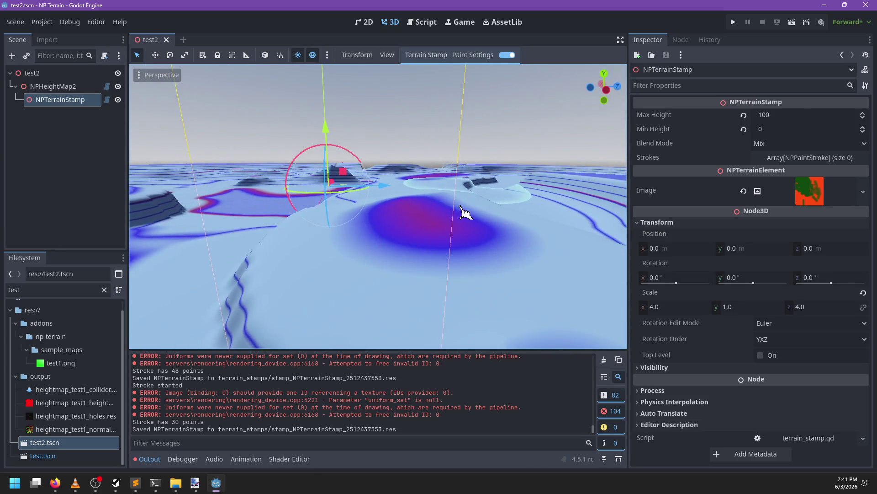
pyautogui.moveTo(386, 222)
pyautogui.mouseDown()
pyautogui.moveTo(343, 250)
pyautogui.moveTo(391, 239)
pyautogui.mouseUp()
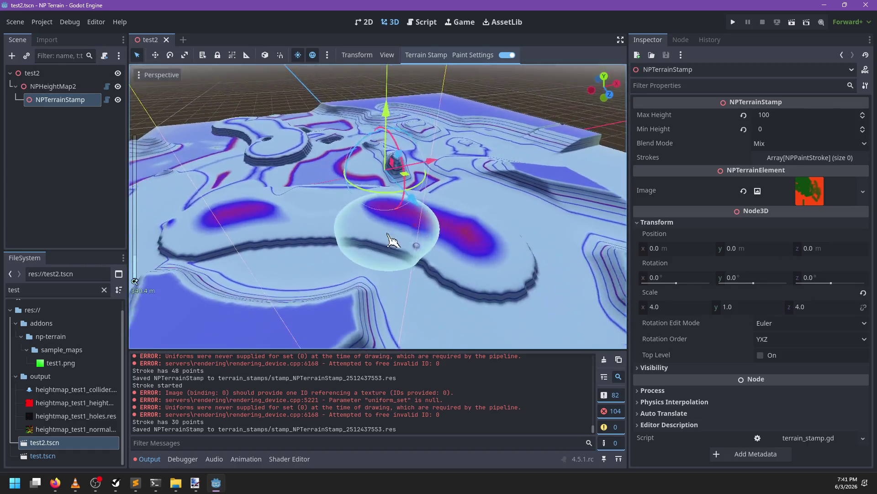
pyautogui.scroll(-2, 392, 239)
pyautogui.click(473, 55)
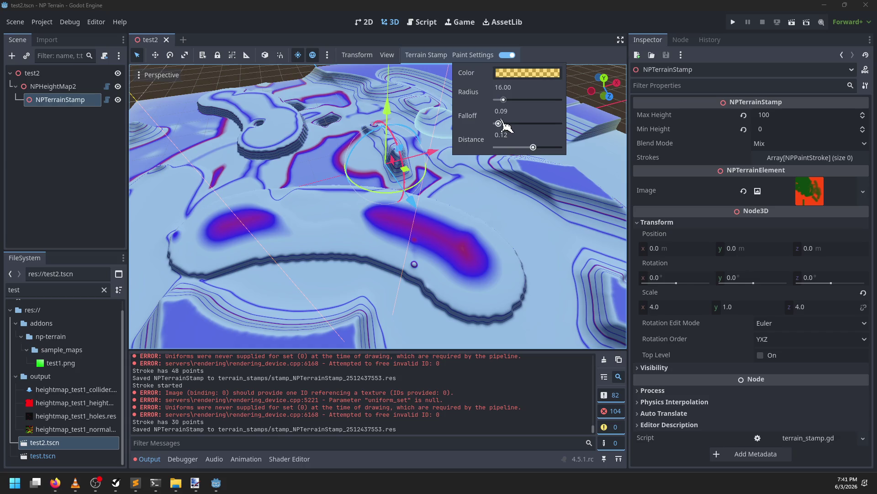
pyautogui.scroll(3, 386, 233)
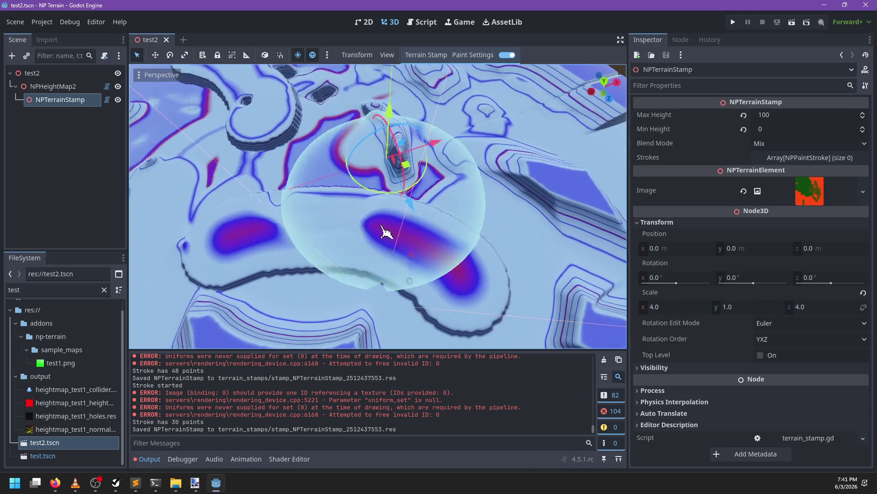
pyautogui.moveTo(386, 232)
pyautogui.mouseDown()
pyautogui.moveTo(254, 275)
pyautogui.moveTo(486, 177)
pyautogui.moveTo(378, 254)
pyautogui.moveTo(498, 201)
pyautogui.moveTo(417, 219)
pyautogui.moveTo(487, 216)
pyautogui.moveTo(494, 233)
pyautogui.moveTo(440, 216)
pyautogui.moveTo(407, 270)
pyautogui.moveTo(293, 190)
pyautogui.moveTo(465, 212)
pyautogui.mouseUp()
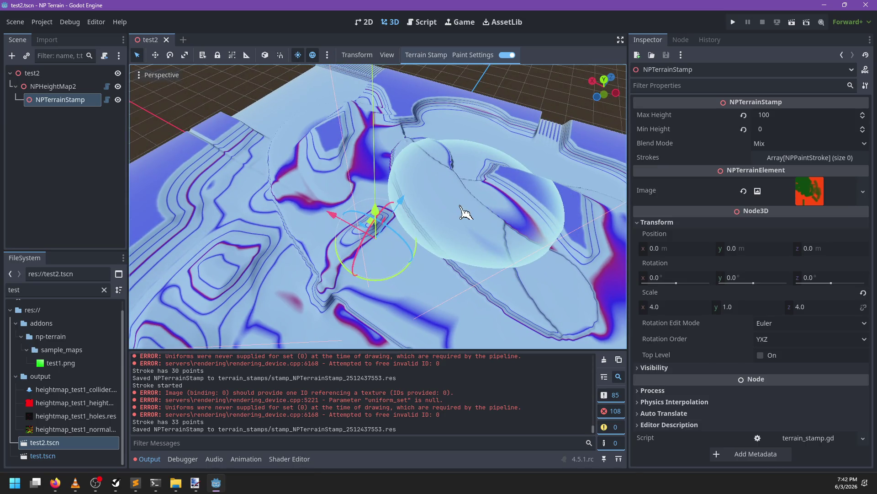
# - Widen the brush radius to 39.56 and paint several more strokes across the terrain
pyautogui.click(473, 55)
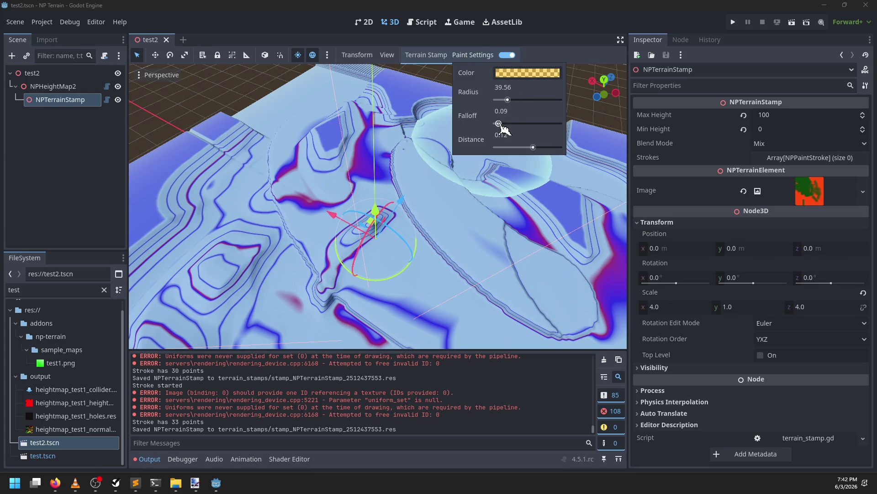
pyautogui.moveTo(421, 219)
pyautogui.mouseDown()
pyautogui.moveTo(500, 186)
pyautogui.moveTo(361, 228)
pyautogui.moveTo(290, 233)
pyautogui.mouseUp()
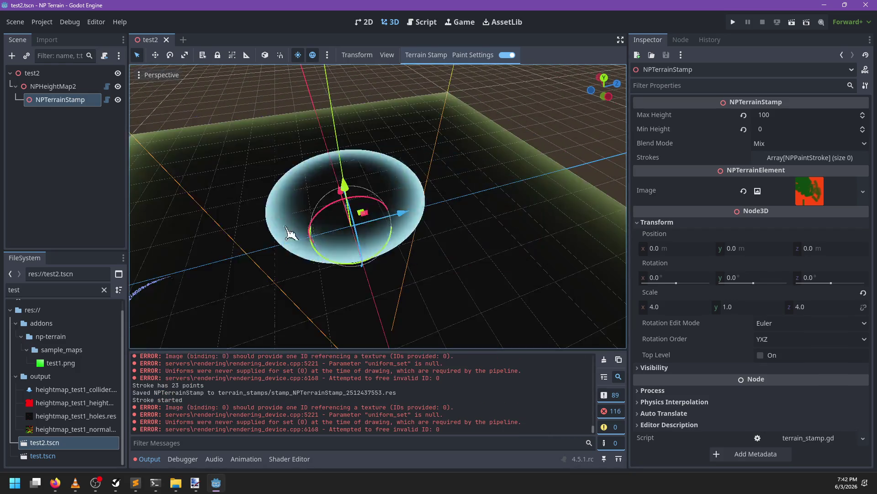
pyautogui.moveTo(471, 217)
pyautogui.mouseDown()
pyautogui.moveTo(333, 201)
pyautogui.moveTo(333, 190)
pyautogui.moveTo(461, 216)
pyautogui.mouseUp()
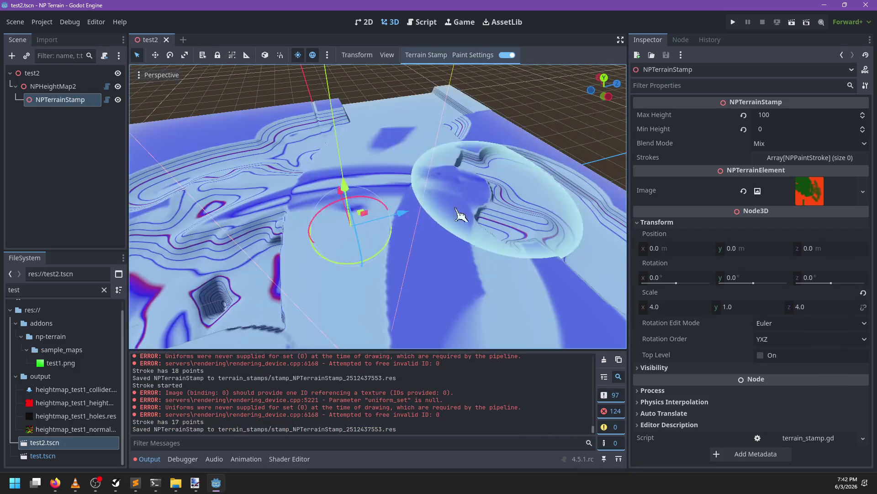
pyautogui.scroll(3, 503, 206)
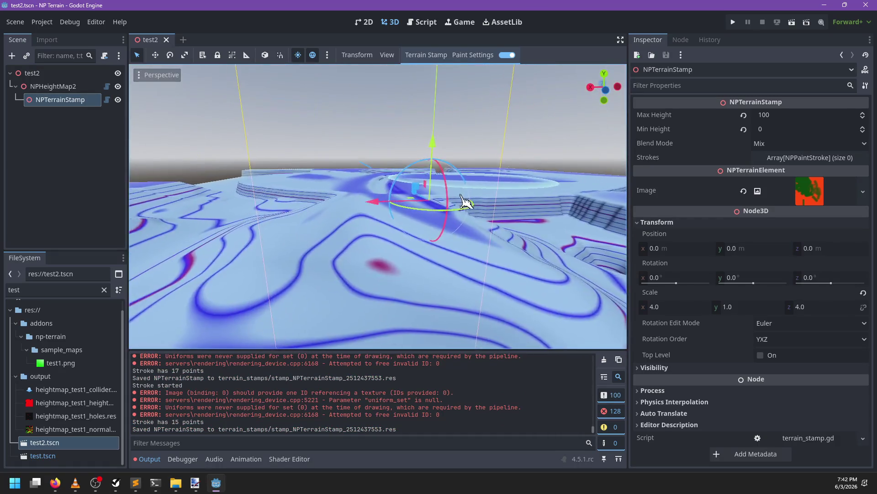
pyautogui.scroll(-5, 440, 210)
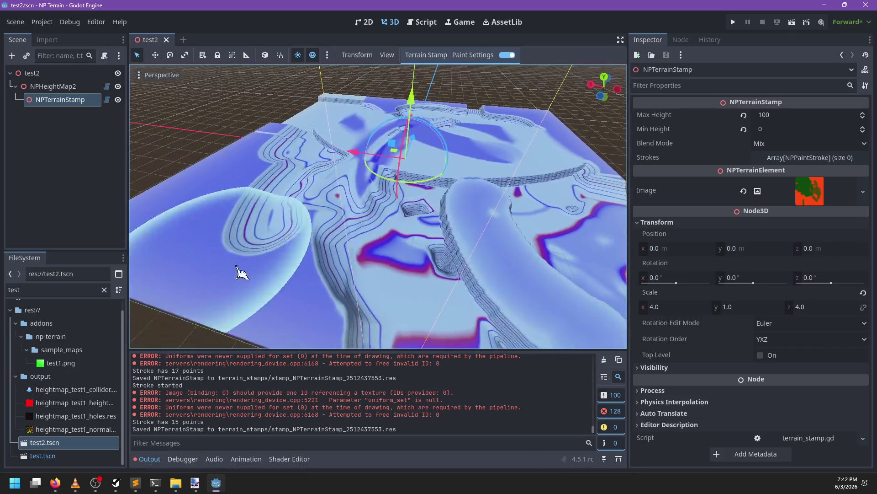
pyautogui.moveTo(241, 275); pyautogui.dragTo(510, 194)
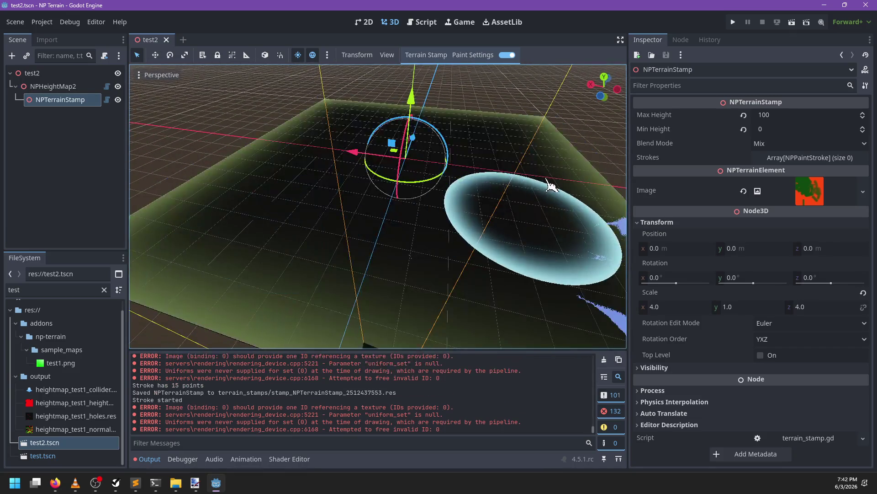
pyautogui.moveTo(513, 232)
pyautogui.mouseDown()
pyautogui.moveTo(323, 232)
pyautogui.moveTo(509, 235)
pyautogui.mouseUp()
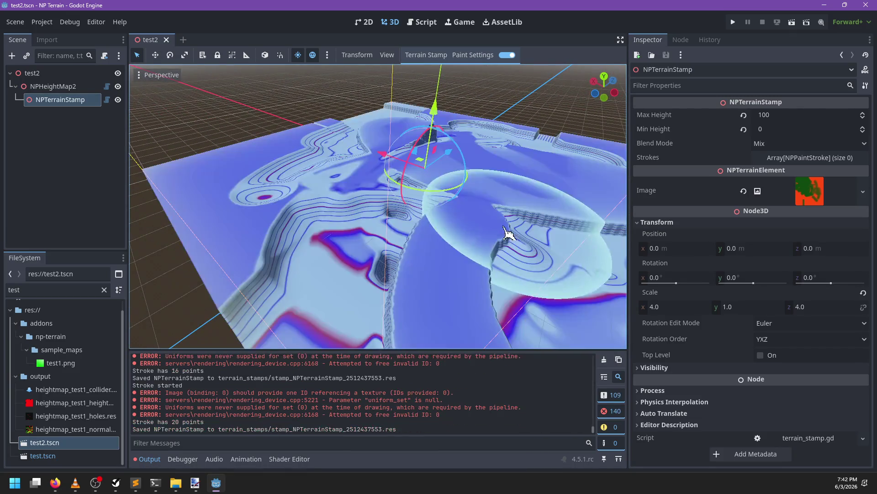
pyautogui.moveTo(494, 263); pyautogui.dragTo(365, 256)
# - Set the brush colour to opaque orange (ffb900) and paint several strokes across the terrain
pyautogui.click(488, 55)
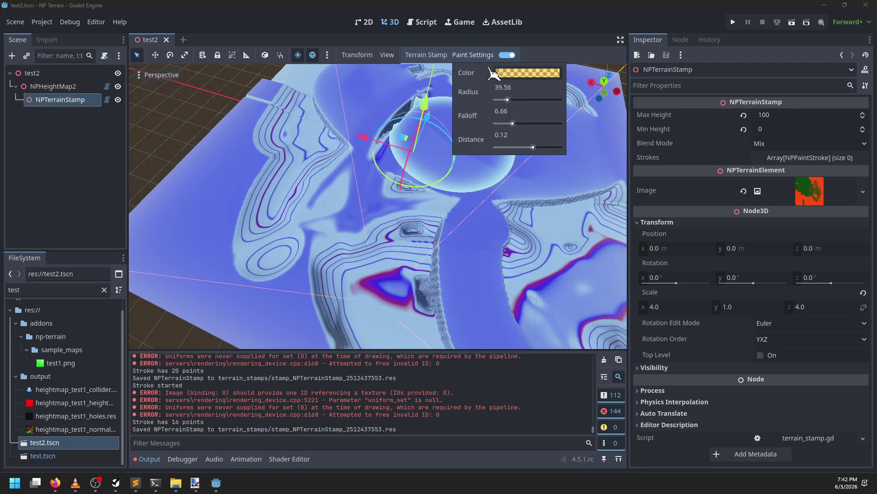
pyautogui.click(528, 73)
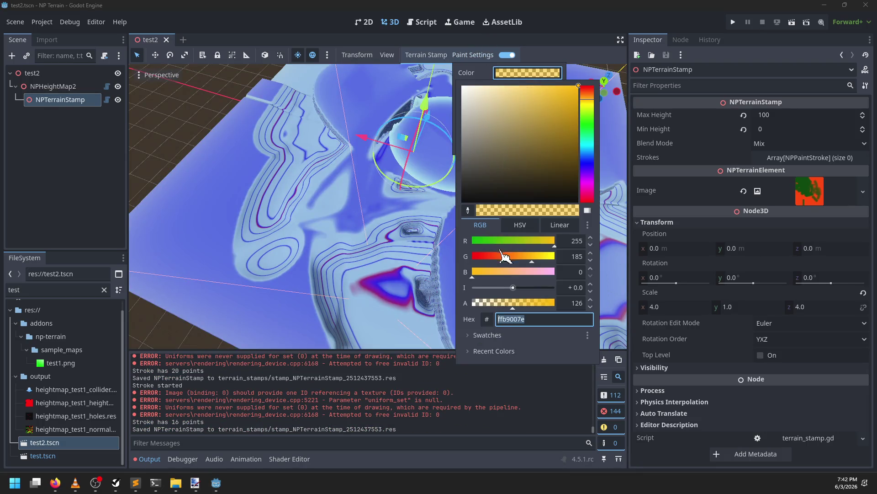
pyautogui.click(323, 255)
pyautogui.moveTo(431, 274); pyautogui.dragTo(260, 237)
pyautogui.moveTo(332, 235); pyautogui.dragTo(577, 265)
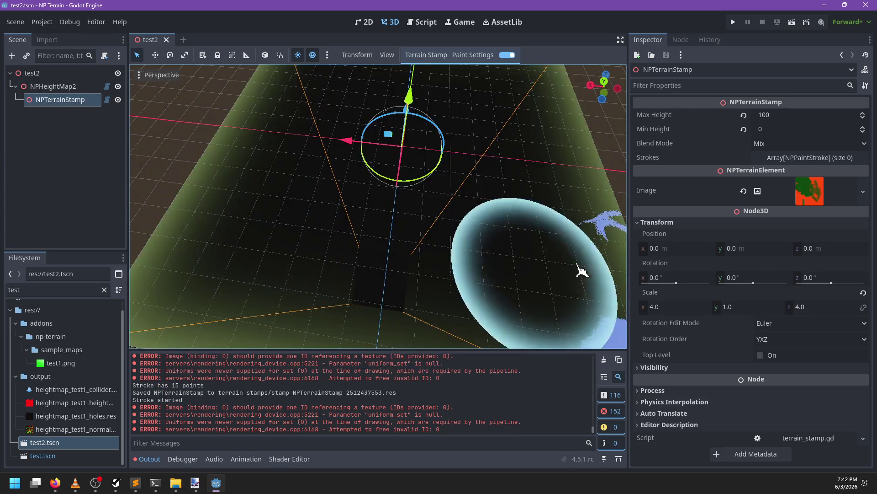
pyautogui.moveTo(510, 290); pyautogui.dragTo(471, 264)
pyautogui.moveTo(391, 186)
pyautogui.mouseDown()
pyautogui.moveTo(364, 221)
pyautogui.moveTo(442, 300)
pyautogui.moveTo(460, 302)
pyautogui.mouseUp()
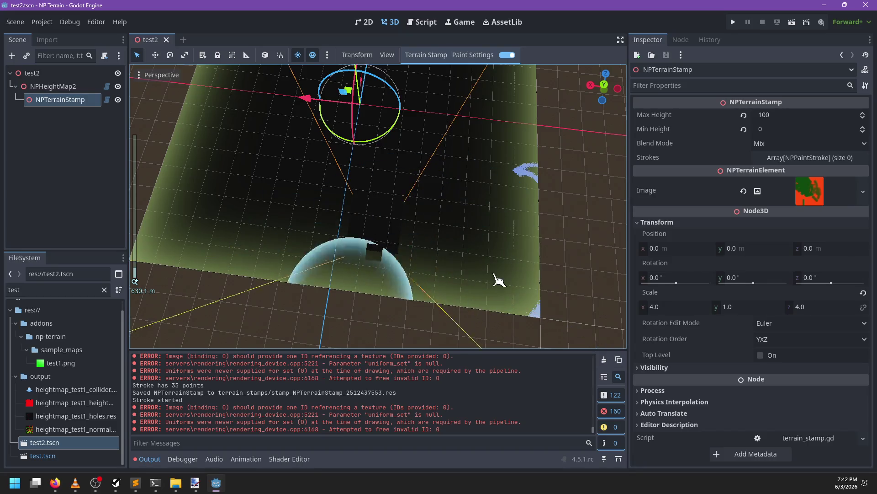
pyautogui.moveTo(499, 280)
pyautogui.mouseDown()
pyautogui.moveTo(498, 238)
pyautogui.moveTo(411, 249)
pyautogui.moveTo(432, 306)
pyautogui.mouseUp()
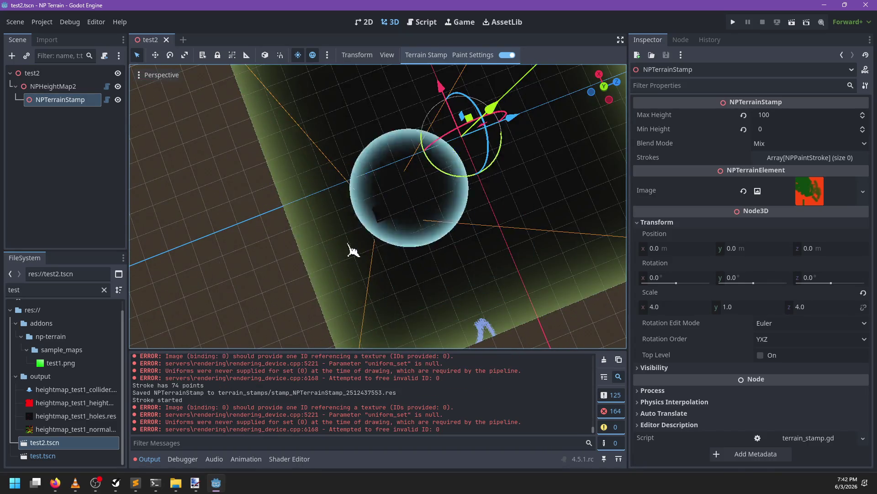
pyautogui.moveTo(352, 251)
pyautogui.mouseDown()
pyautogui.moveTo(499, 254)
pyautogui.moveTo(449, 232)
pyautogui.moveTo(480, 128)
pyautogui.moveTo(483, 137)
pyautogui.moveTo(391, 137)
pyautogui.moveTo(392, 215)
pyautogui.mouseUp()
# - Paint long strokes and sphere stamps that raise tall columns over the terrain
pyautogui.scroll(5, 402, 252)
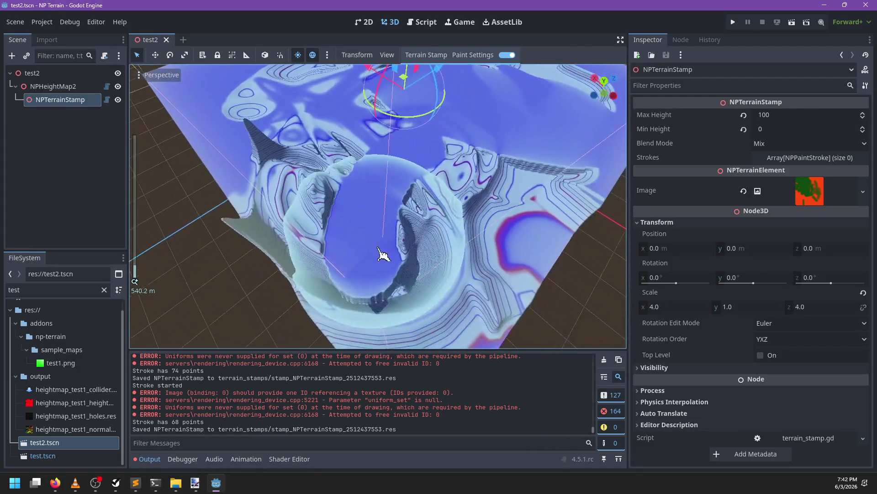
pyautogui.moveTo(383, 254); pyautogui.dragTo(454, 170)
pyautogui.moveTo(530, 200); pyautogui.dragTo(421, 206)
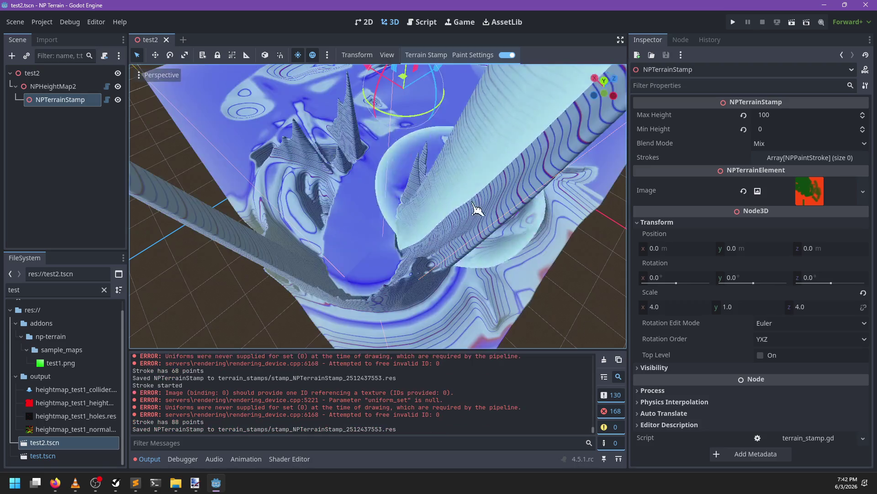
pyautogui.scroll(-5, 412, 231)
pyautogui.moveTo(364, 236); pyautogui.dragTo(342, 225)
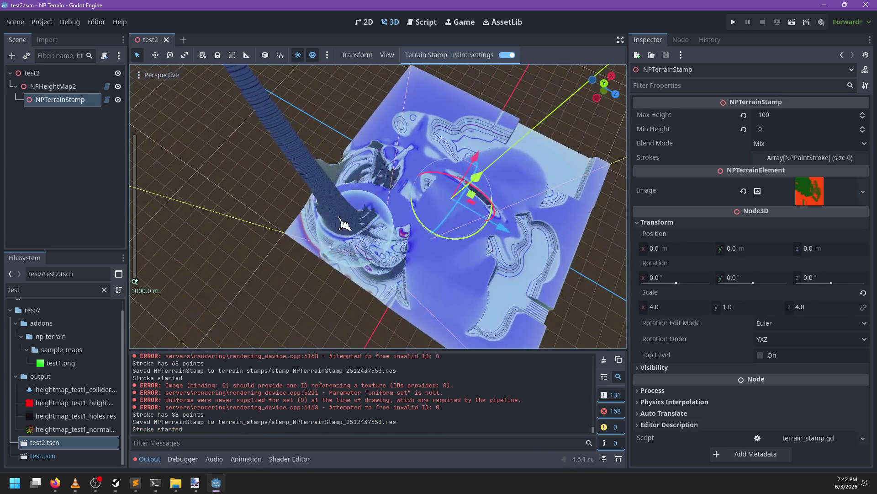
pyautogui.scroll(3, 505, 260)
pyautogui.moveTo(485, 261)
pyautogui.mouseDown()
pyautogui.moveTo(439, 267)
pyautogui.moveTo(525, 274)
pyautogui.moveTo(495, 298)
pyautogui.mouseUp()
pyautogui.moveTo(458, 197)
pyautogui.mouseDown()
pyautogui.moveTo(500, 274)
pyautogui.moveTo(460, 348)
pyautogui.mouseUp()
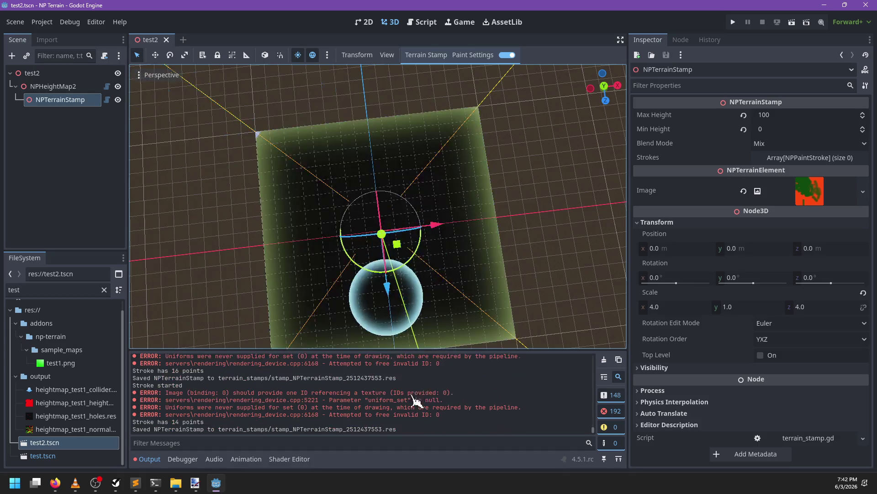
pyautogui.moveTo(447, 307)
pyautogui.mouseDown()
pyautogui.moveTo(398, 249)
pyautogui.moveTo(374, 292)
pyautogui.moveTo(359, 407)
pyautogui.mouseUp()
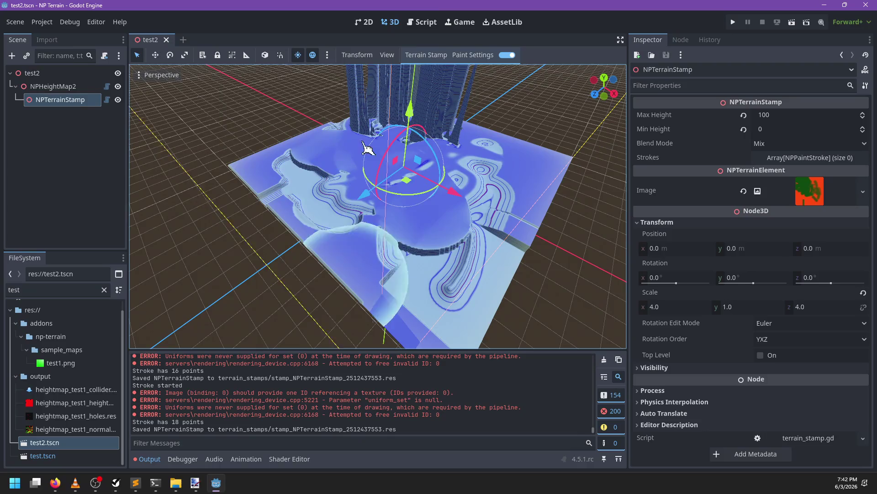
# - Search the scripts for 'free', then locate the reset calls in terrain_renderer.gd
pyautogui.click(422, 22)
pyautogui.click(377, 186)
pyautogui.hotkey('ctrl', 'f')
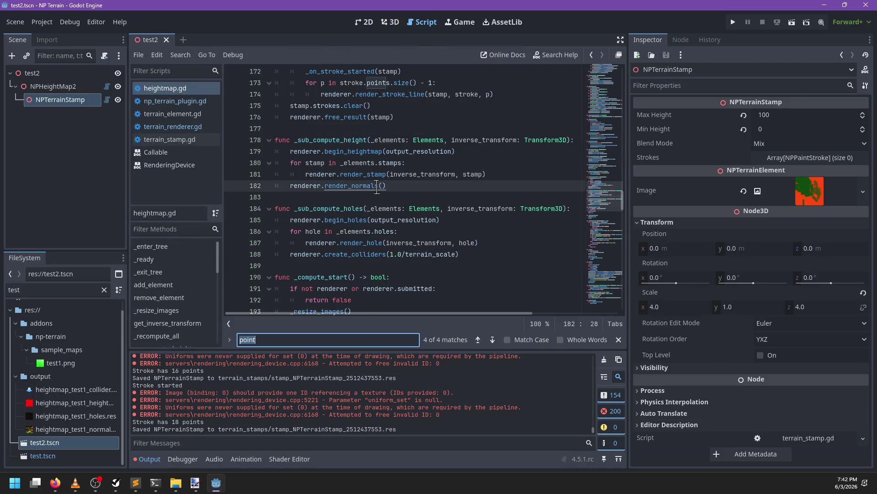
pyautogui.write('free')
pyautogui.click(211, 128)
pyautogui.hotkey('ctrl', 'f')
pyautogui.write('reset')
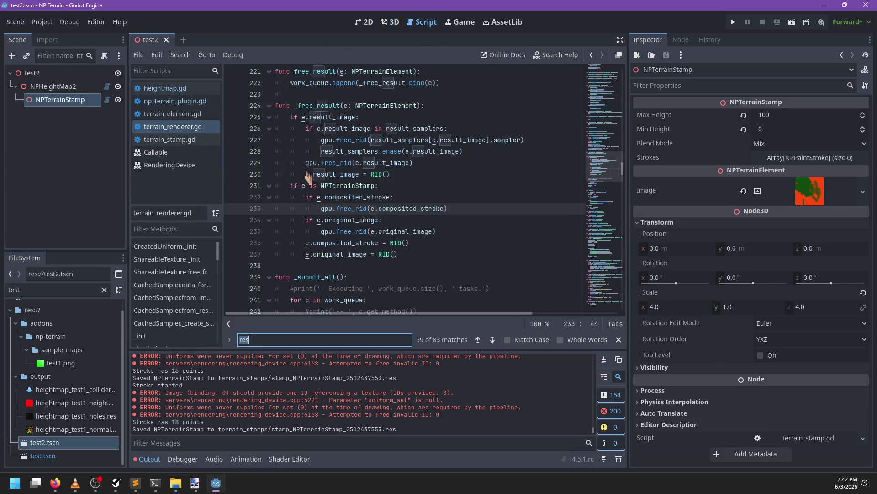
pyautogui.press('Escape')
pyautogui.hotkey('ctrl', 'f')
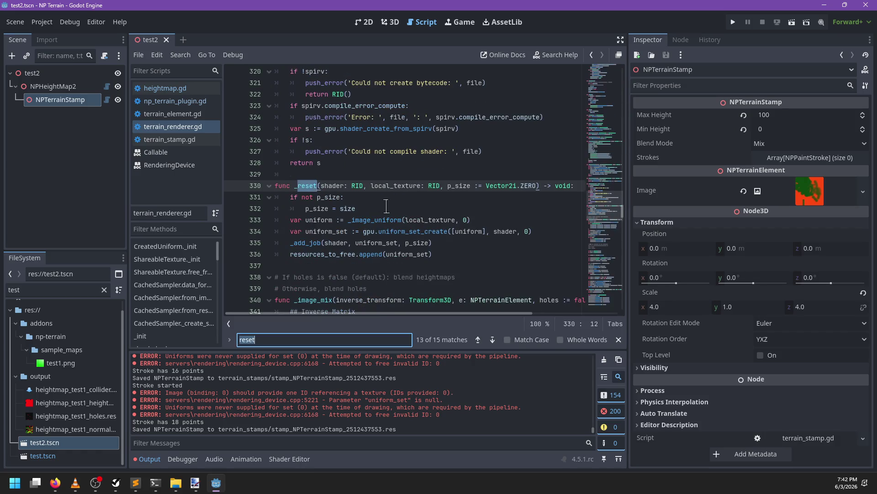
pyautogui.press('Return')
pyautogui.press('Return')
pyautogui.press('Return')
# - Comment out the reset call on line 192 in start_stroke and save terrain_renderer.gd
pyautogui.write('start_')
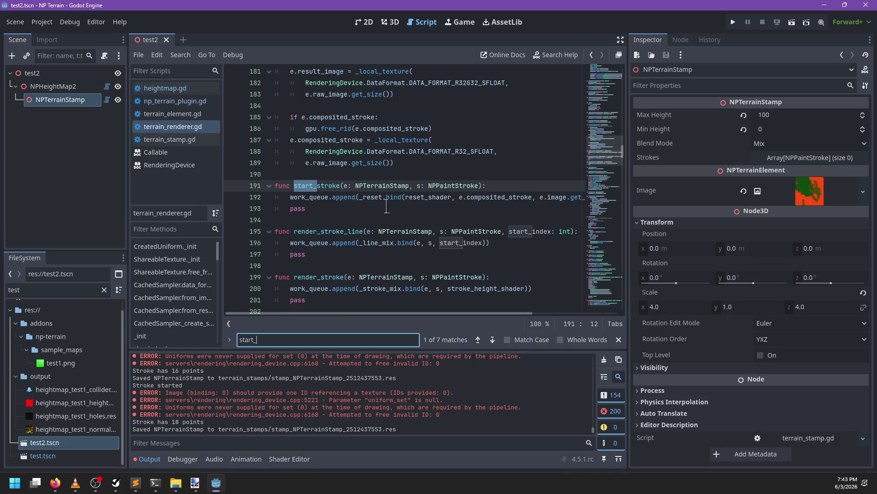
pyautogui.press('Escape')
pyautogui.press('Down')
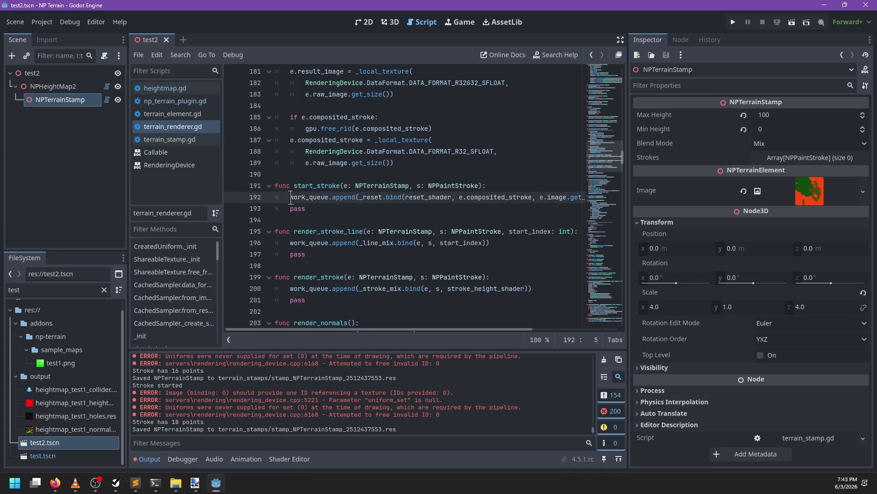
pyautogui.press('Home')
pyautogui.write('#')
pyautogui.hotkey('ctrl', 's')
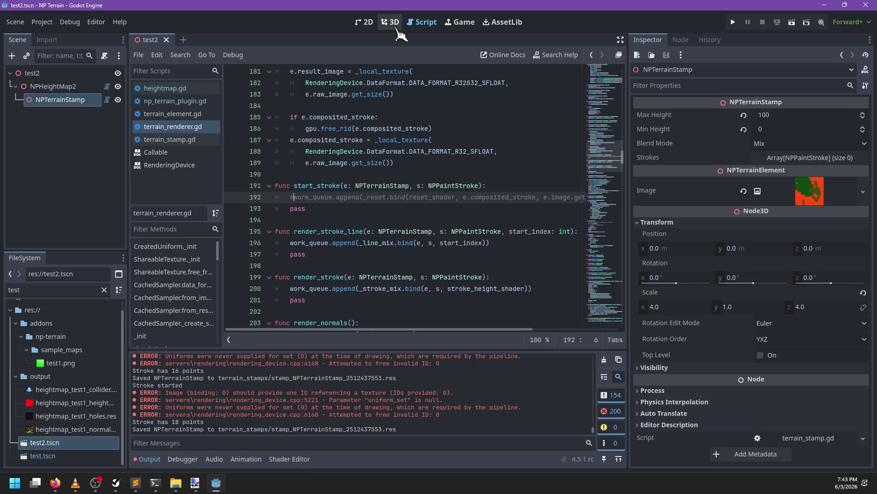
pyautogui.click(391, 22)
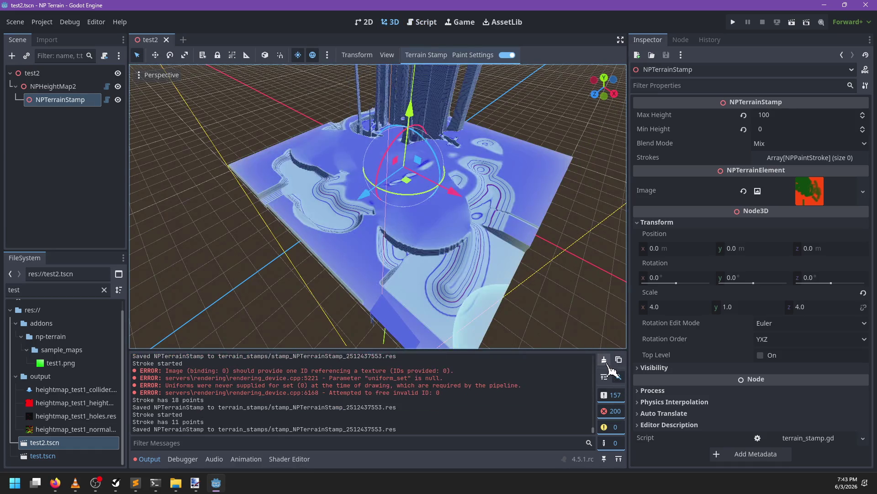
# - Clear the Output log and paint several strokes on the stamp, raising a large wall
pyautogui.click(604, 359)
pyautogui.moveTo(438, 221)
pyautogui.mouseDown()
pyautogui.moveTo(462, 237)
pyautogui.moveTo(470, 263)
pyautogui.moveTo(307, 290)
pyautogui.moveTo(371, 288)
pyautogui.moveTo(396, 313)
pyautogui.moveTo(352, 229)
pyautogui.moveTo(446, 275)
pyautogui.mouseUp()
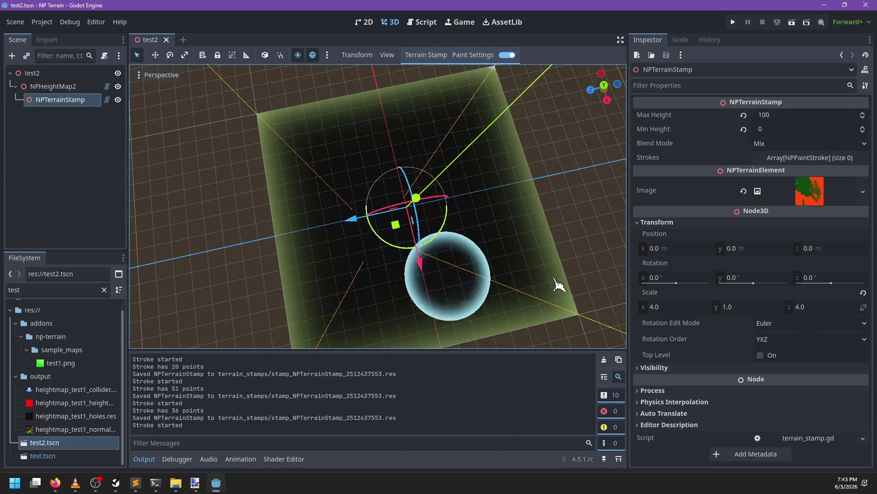
pyautogui.moveTo(558, 285)
pyautogui.mouseDown()
pyautogui.moveTo(402, 249)
pyautogui.moveTo(568, 228)
pyautogui.mouseUp()
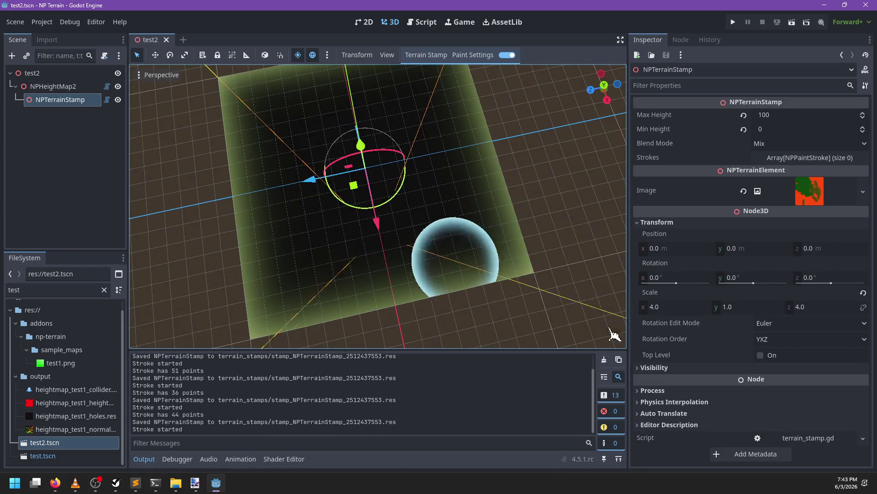
pyautogui.moveTo(611, 329); pyautogui.dragTo(575, 310)
pyautogui.scroll(2, 498, 294)
pyautogui.moveTo(498, 295)
pyautogui.mouseDown()
pyautogui.moveTo(474, 209)
pyautogui.moveTo(504, 235)
pyautogui.mouseUp()
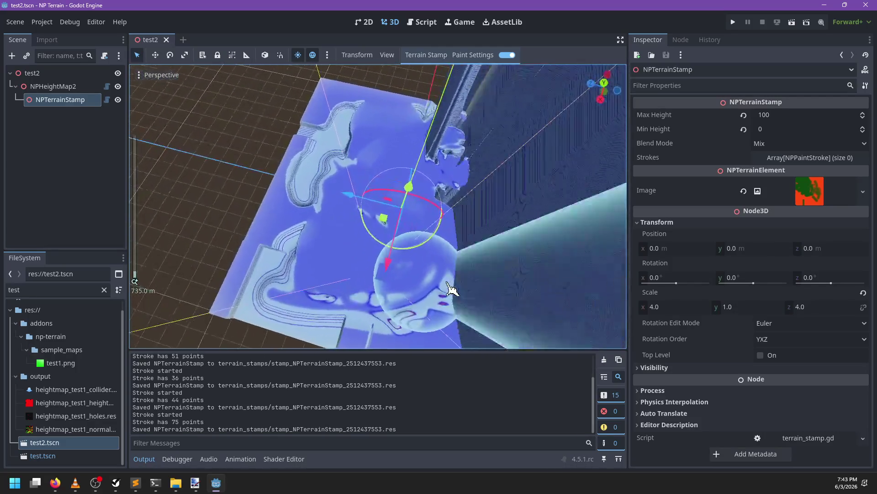
pyautogui.moveTo(436, 252)
pyautogui.mouseDown()
pyautogui.moveTo(261, 281)
pyautogui.moveTo(255, 255)
pyautogui.moveTo(417, 307)
pyautogui.moveTo(262, 282)
pyautogui.moveTo(392, 279)
pyautogui.mouseUp()
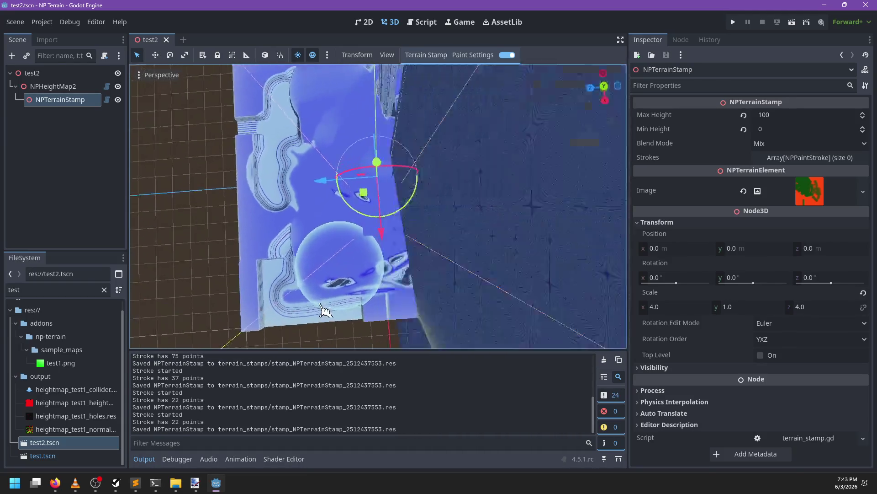
pyautogui.moveTo(324, 311)
pyautogui.mouseDown()
pyautogui.moveTo(283, 297)
pyautogui.moveTo(425, 175)
pyautogui.mouseUp()
pyautogui.moveTo(264, 220)
pyautogui.mouseDown()
pyautogui.moveTo(391, 274)
pyautogui.moveTo(528, 265)
pyautogui.moveTo(502, 263)
pyautogui.mouseUp()
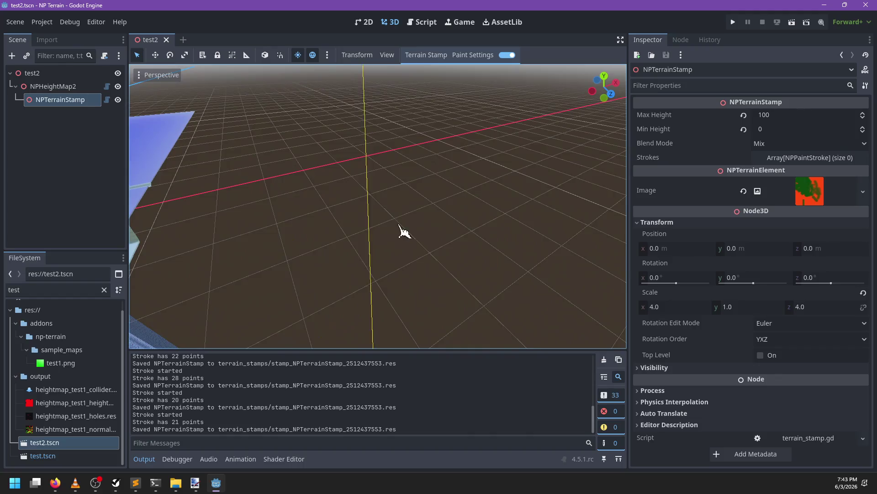
# - Orbit and zoom around the terrain to inspect the new wall and bump
pyautogui.scroll(-5, 383, 237)
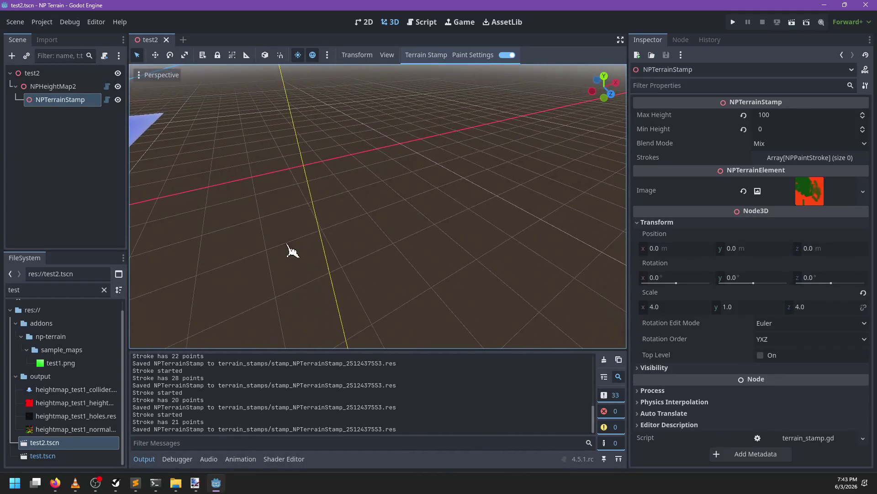
pyautogui.scroll(6, 310, 251)
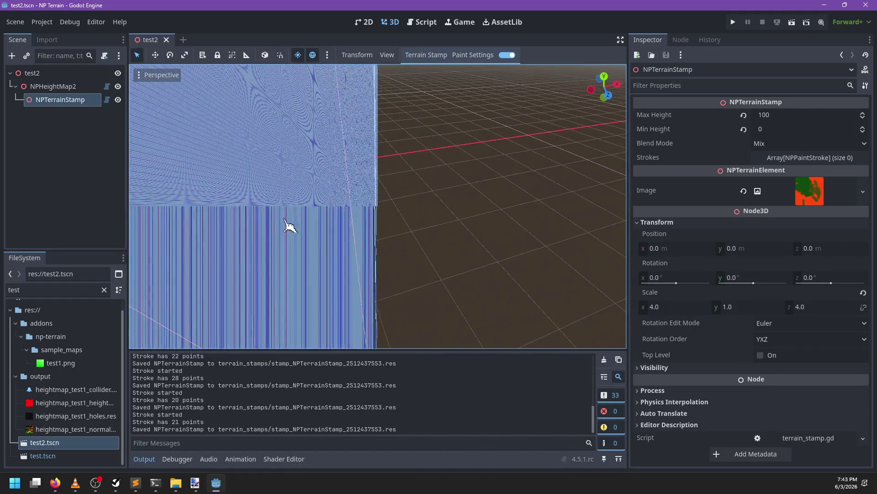
pyautogui.scroll(6, 341, 232)
pyautogui.scroll(-3, 568, 235)
pyautogui.scroll(6, 143, 264)
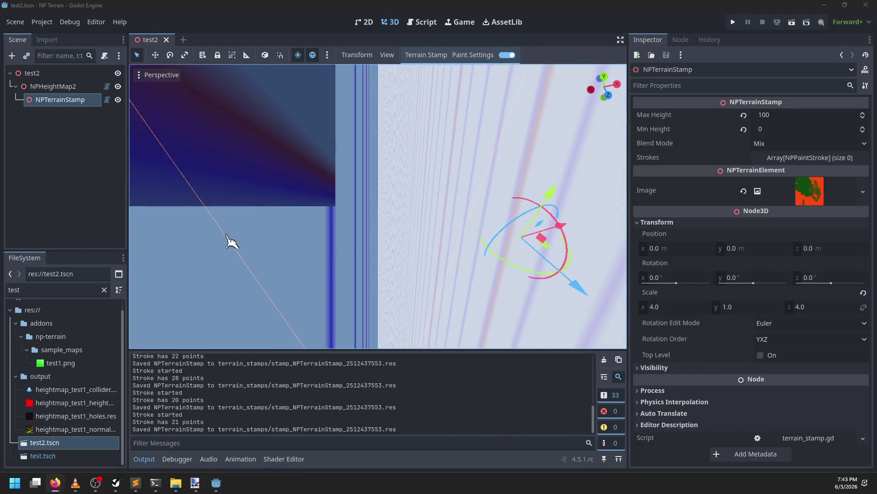
pyautogui.moveTo(231, 243); pyautogui.dragTo(400, 235)
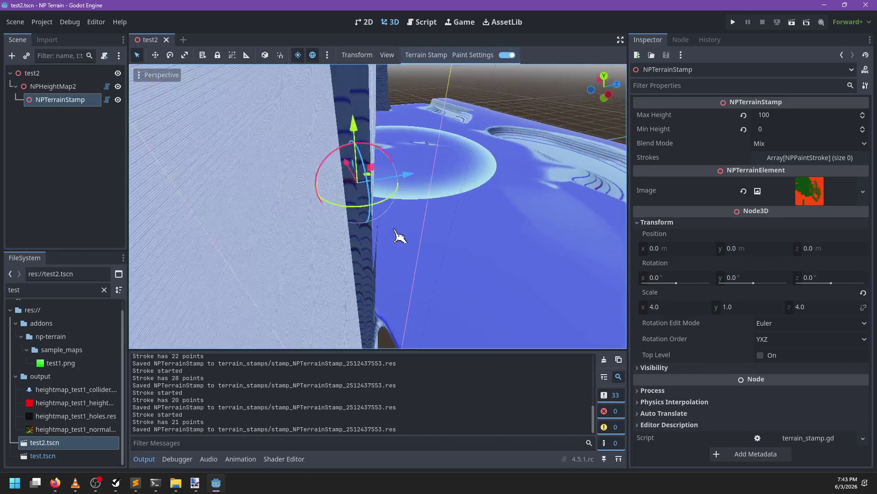
pyautogui.scroll(-5, 416, 206)
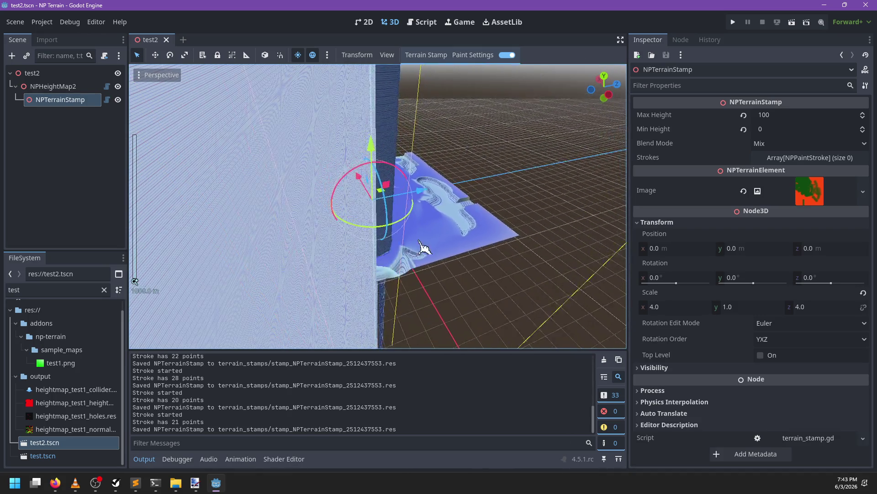
pyautogui.moveTo(424, 246)
pyautogui.mouseDown()
pyautogui.moveTo(446, 260)
pyautogui.moveTo(462, 242)
pyautogui.mouseUp()
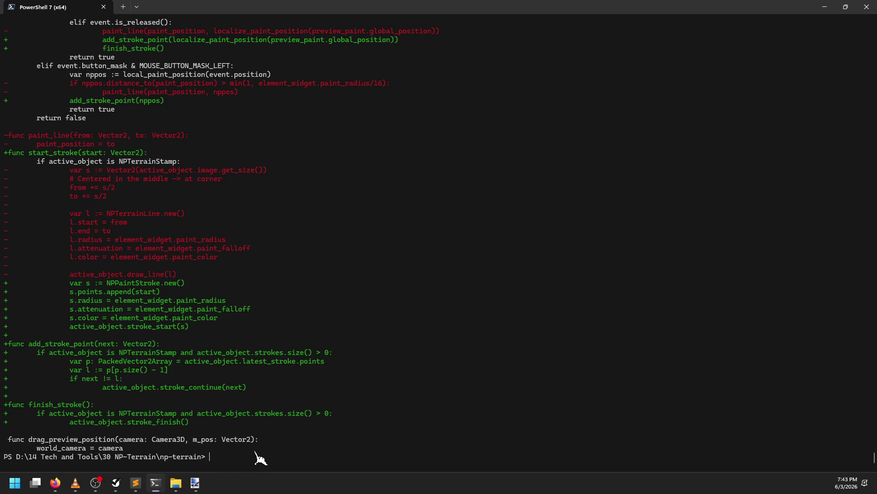
# - Run git status, then collapse the Split strokes into 2 phases task tree in NP-ToDo
pyautogui.write('git status')
pyautogui.press('Return')
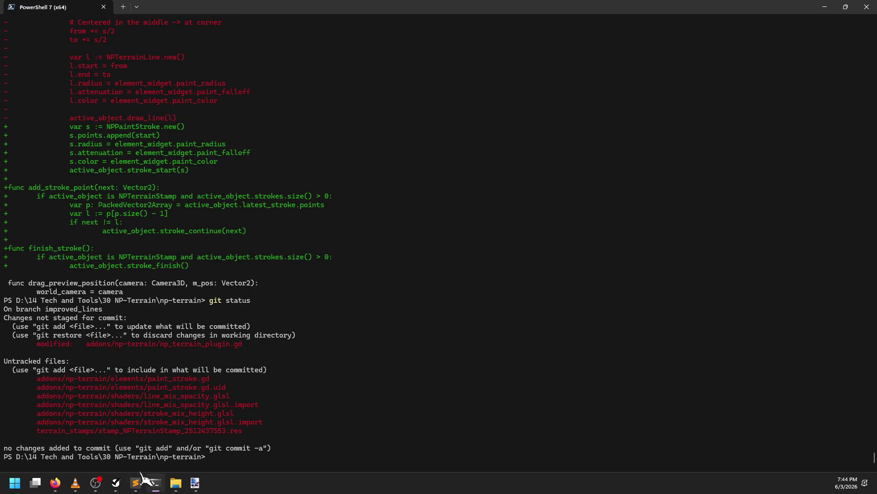
pyautogui.click(116, 483)
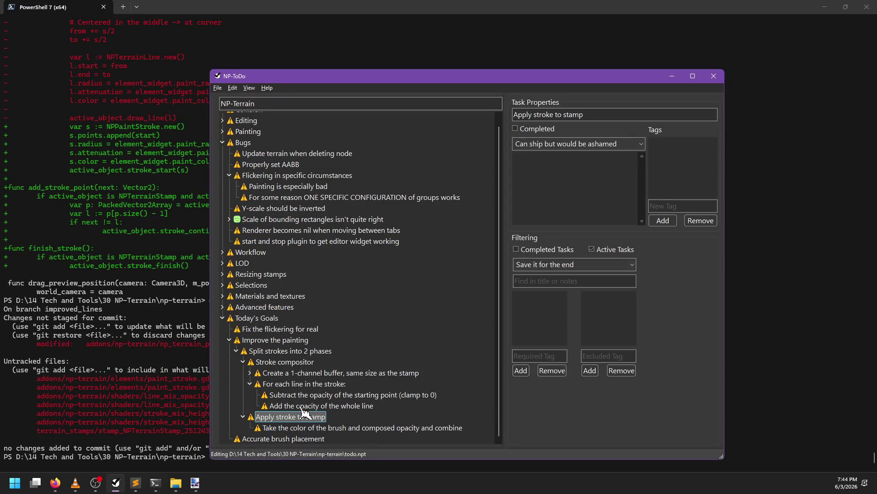
pyautogui.click(250, 384)
pyautogui.click(243, 369)
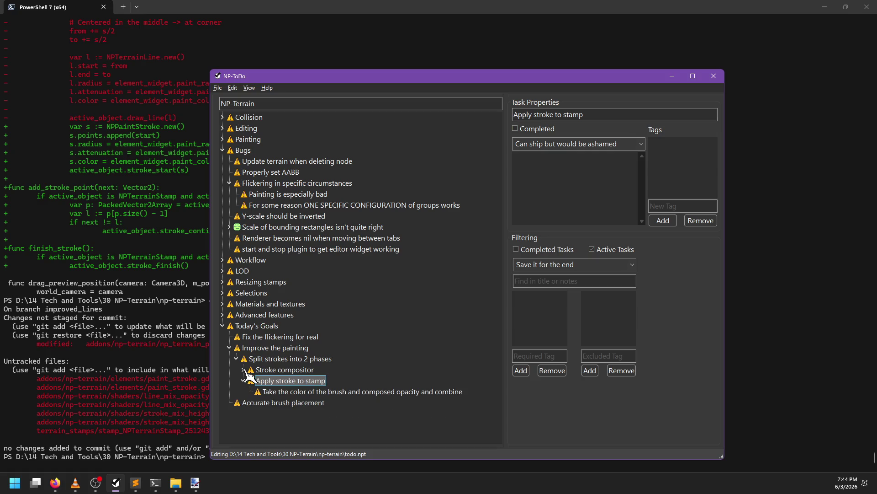
pyautogui.click(243, 381)
pyautogui.click(237, 359)
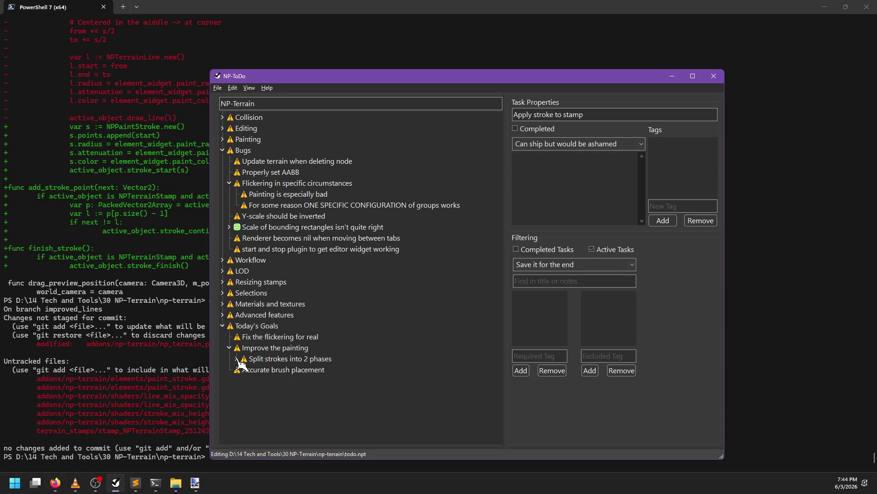